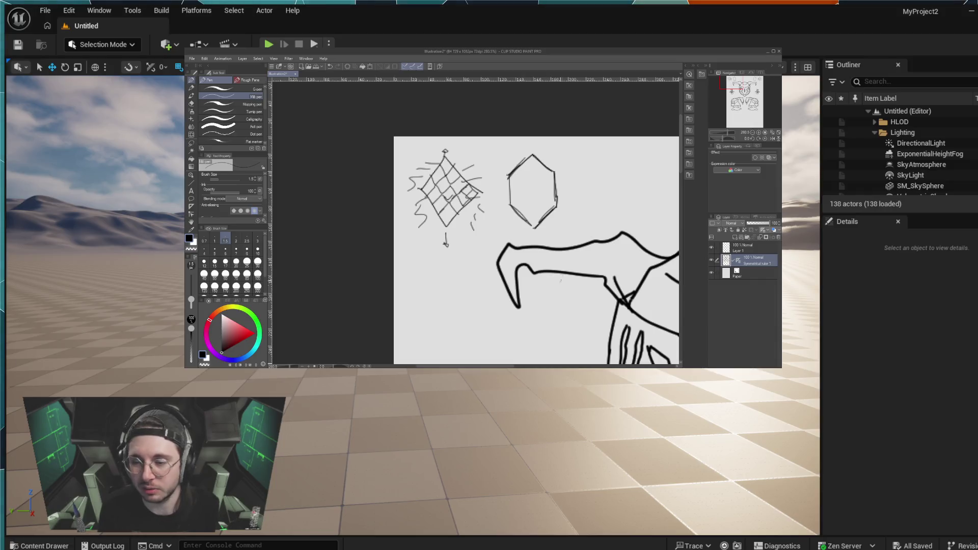
Step: Draw V-shaped cube edges inside the top hexagon and a small circle beside it, undoing the stray vertical and arc strokes
scroll(538, 252, "down", 3)
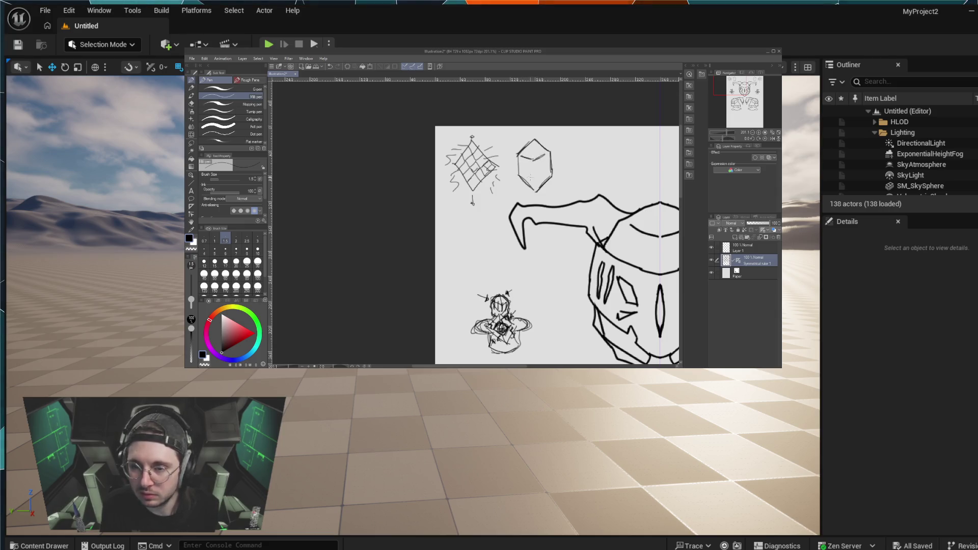
left_click_drag(525, 177, 533, 179)
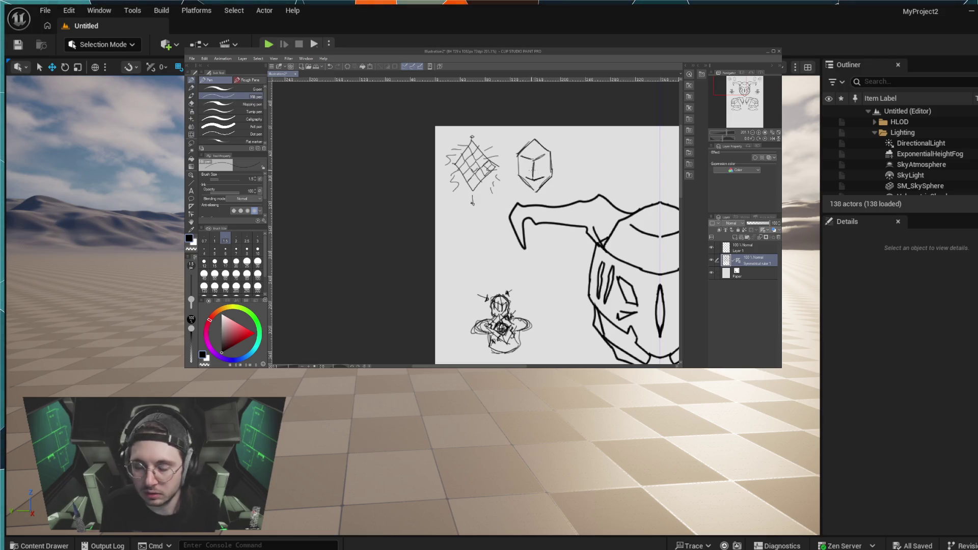
key("ctrl+z")
left_click_drag(520, 158, 544, 157)
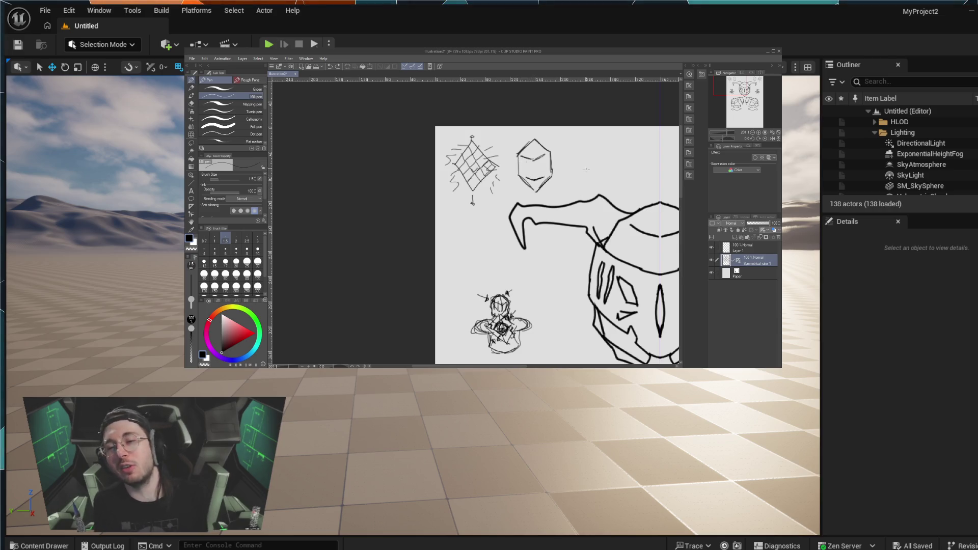
left_click_drag(591, 149, 590, 149)
mouse_move(568, 184)
left_mouse_down()
mouse_move(618, 174)
mouse_move(590, 159)
mouse_move(582, 182)
left_mouse_up()
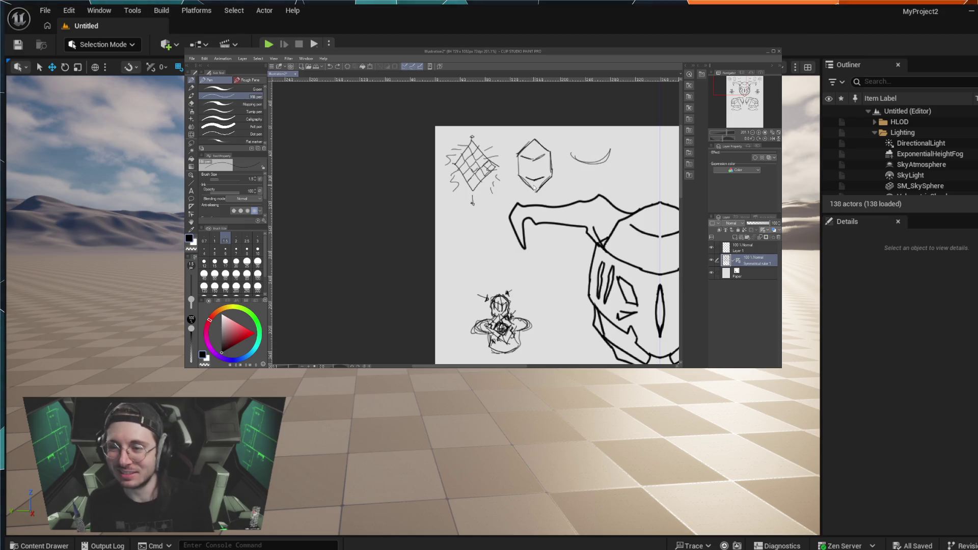
key("ctrl+z")
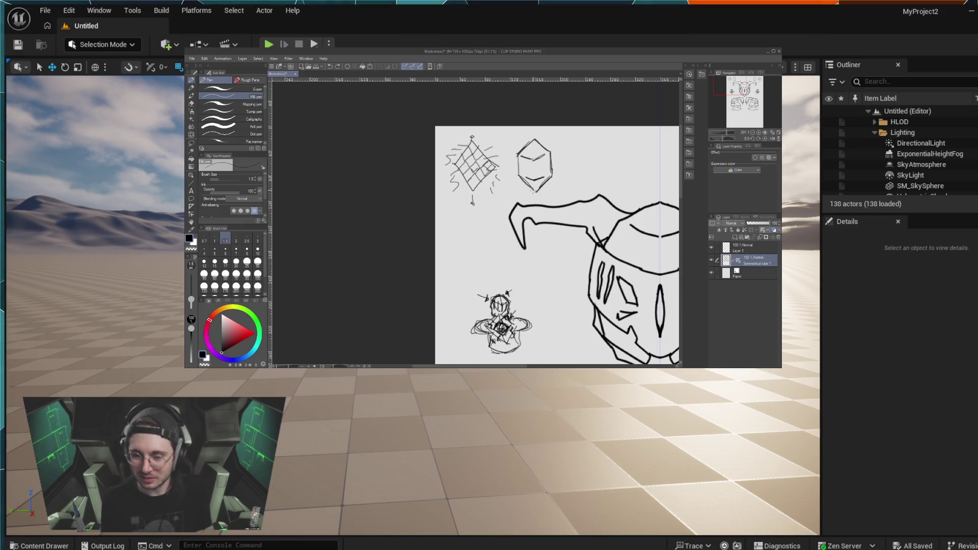
scroll(534, 190, "down", 4)
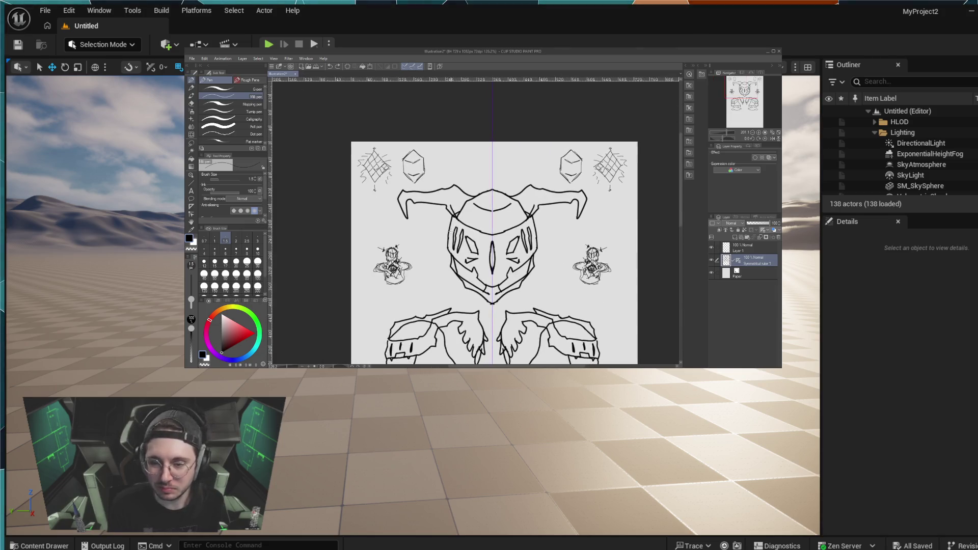
Step: Zoom the canvas out and back in to frame the full mirrored mech page
scroll(452, 230, "down", 3)
scroll(440, 237, "up", 3)
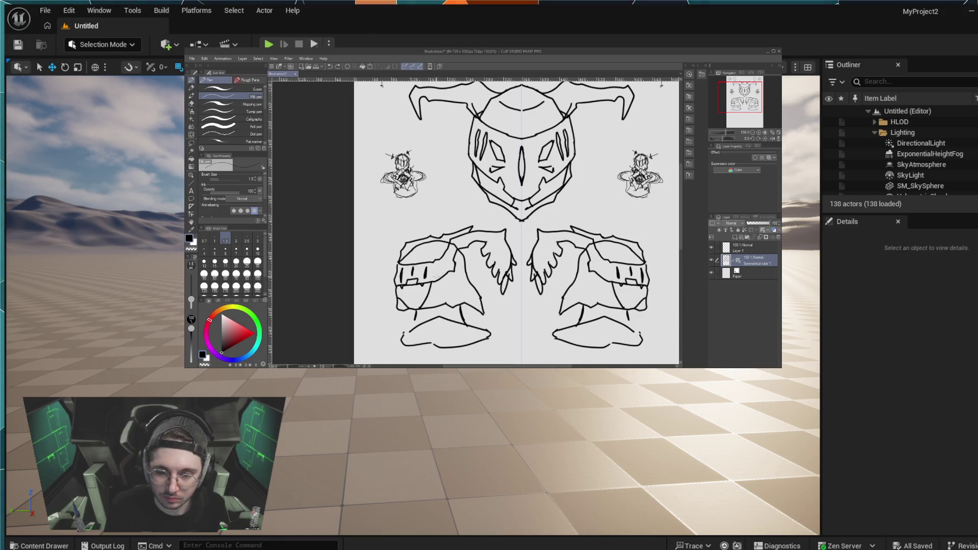
scroll(437, 277, "down", 3)
scroll(499, 240, "up", 2)
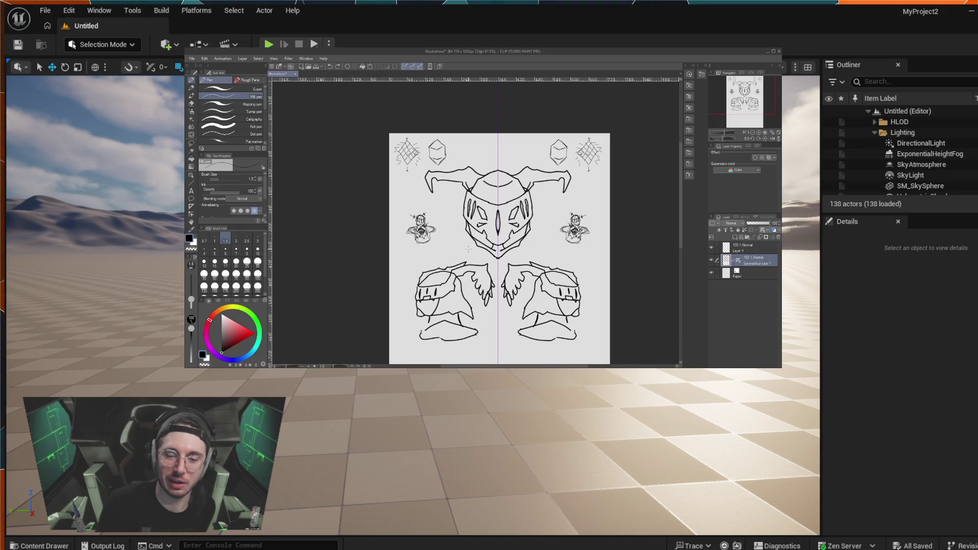
Step: Draw small mirrored marks above the mask, removing the curved arrow and side-mark strokes
left_click_drag(447, 253, 456, 236)
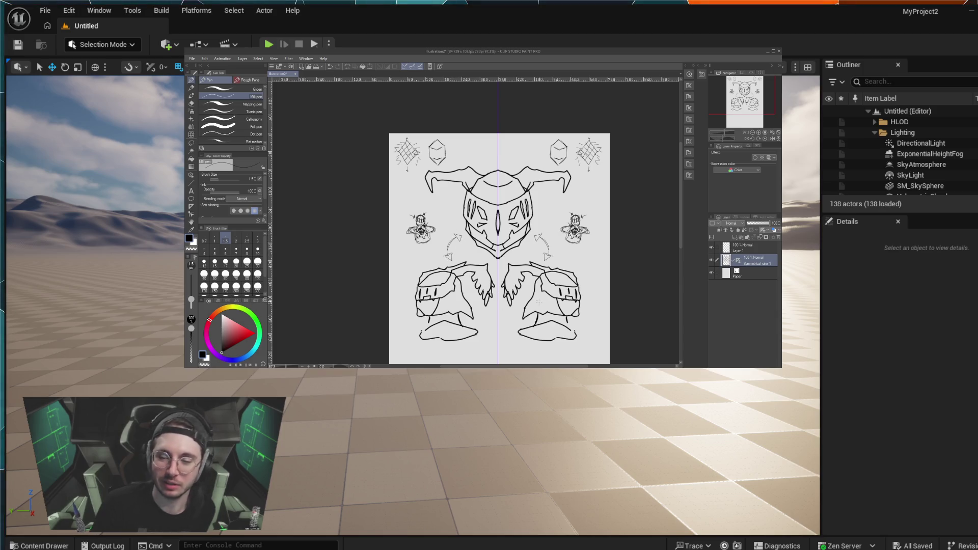
left_click_drag(484, 159, 492, 169)
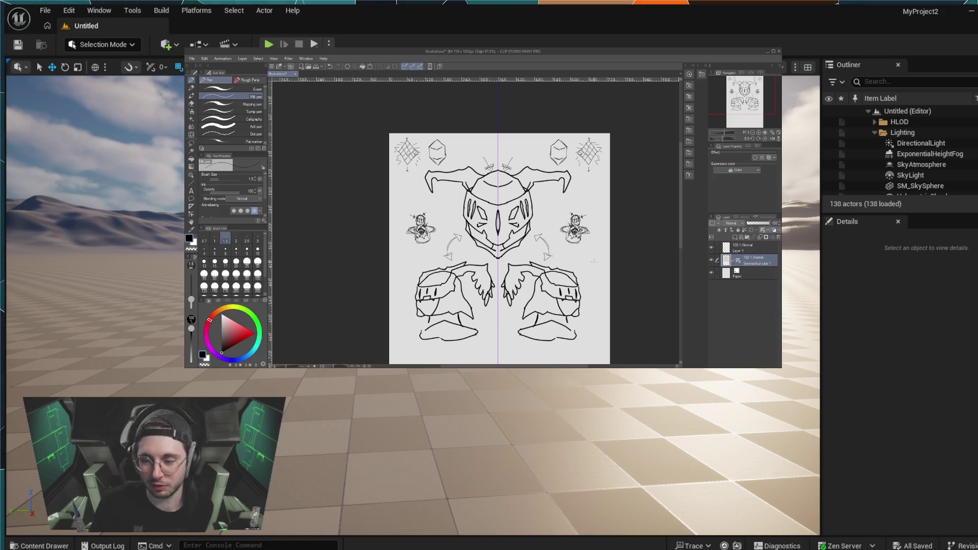
left_click_drag(593, 262, 586, 263)
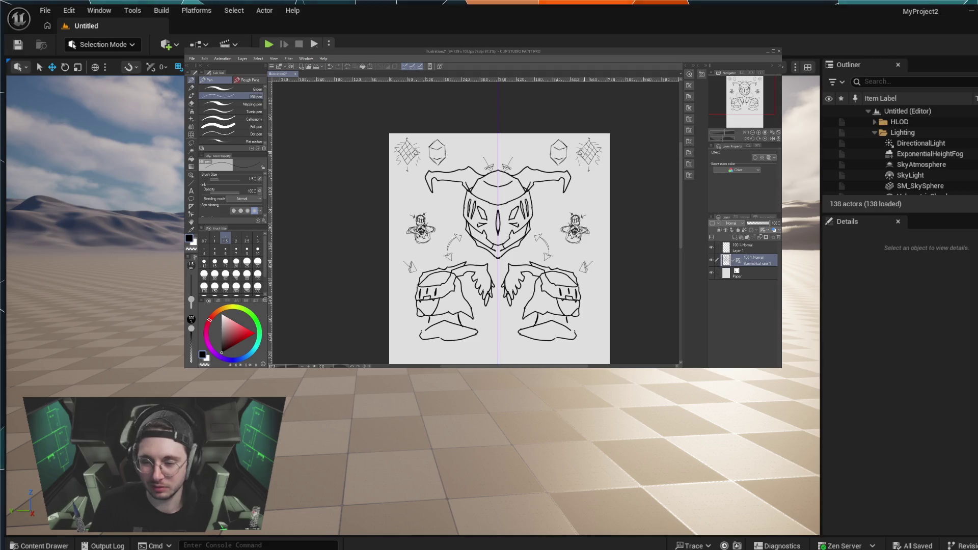
key("ctrl+z")
key("ctrl+z")
key("ctrl+z")
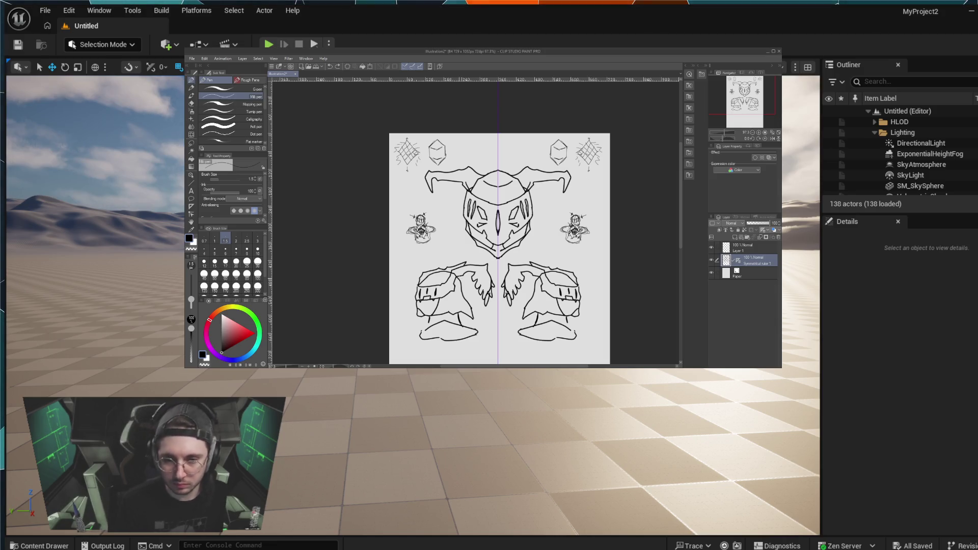
scroll(458, 290, "up", 5)
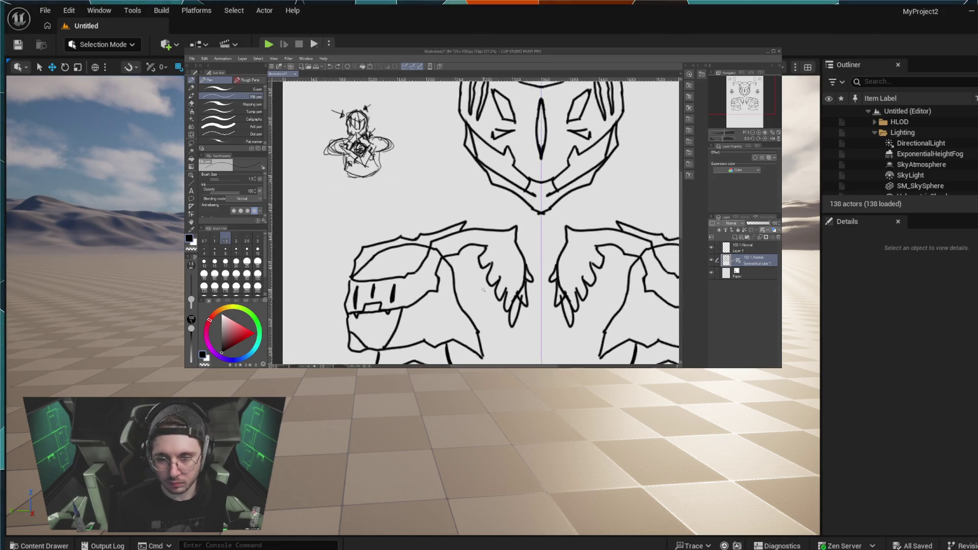
Step: Set brush size 5, undo a stray wing mark, and add a short stroke atop each wing
left_click(215, 250)
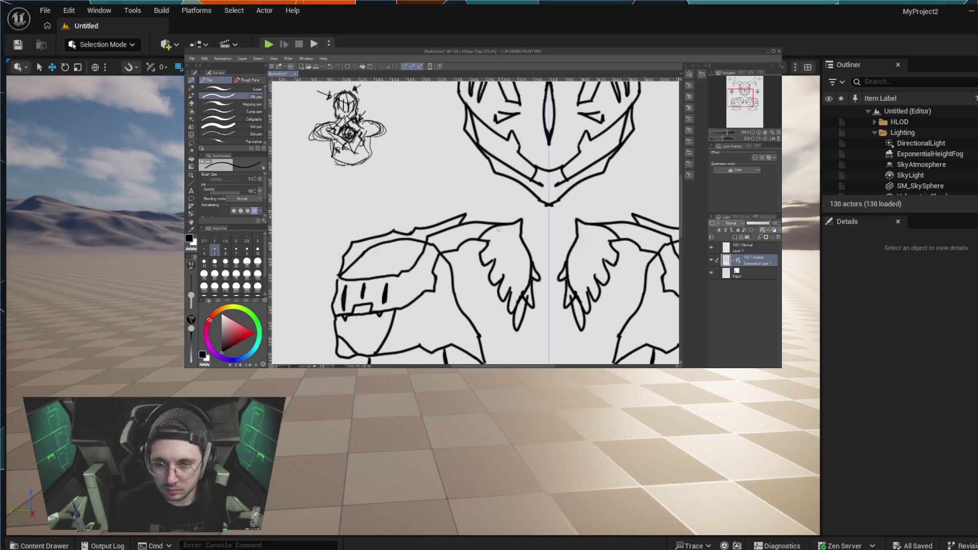
key("ctrl+z")
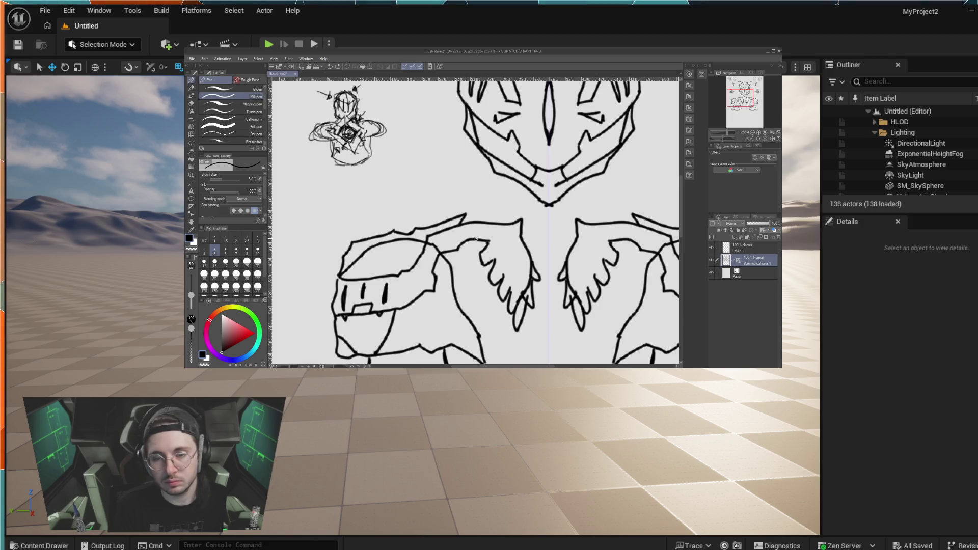
left_click_drag(481, 237, 488, 240)
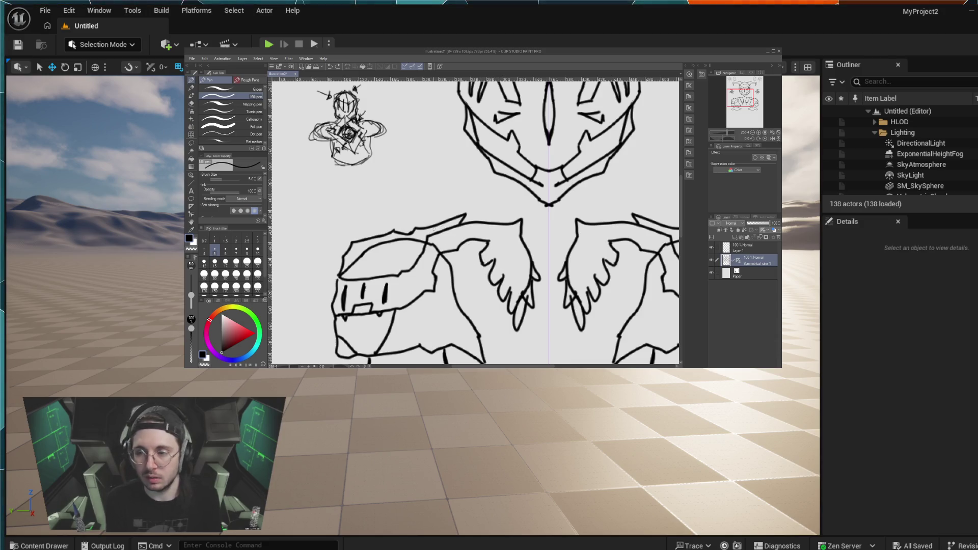
scroll(458, 229, "down", 2)
scroll(458, 229, "left", 2)
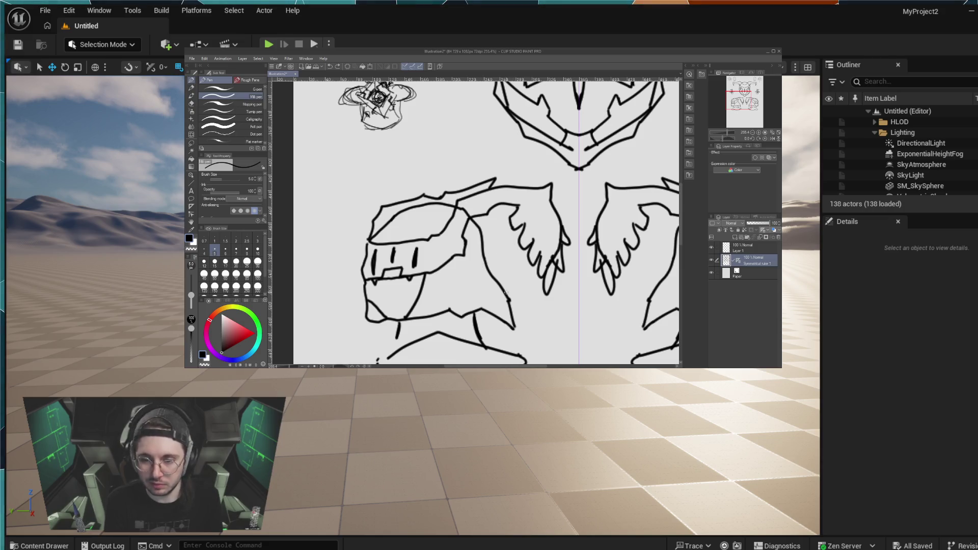
scroll(519, 241, "down", 5)
scroll(509, 224, "right", 2)
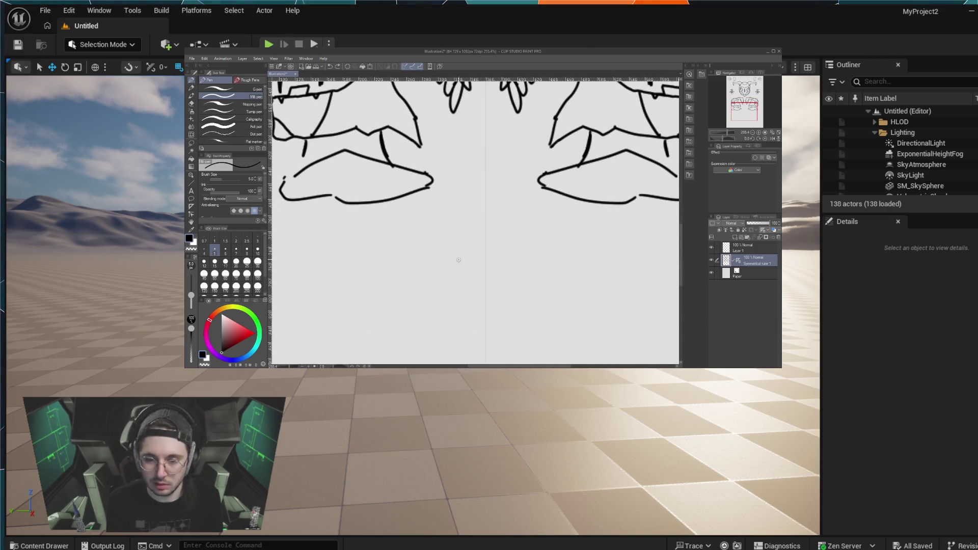
Step: Draw the mirrored legs' outer outlines and inner lines, redoing one wrong inner stroke
mouse_move(473, 275)
left_mouse_down()
mouse_move(413, 233)
mouse_move(371, 250)
mouse_move(340, 332)
mouse_move(357, 357)
mouse_move(374, 347)
mouse_move(390, 362)
left_mouse_up()
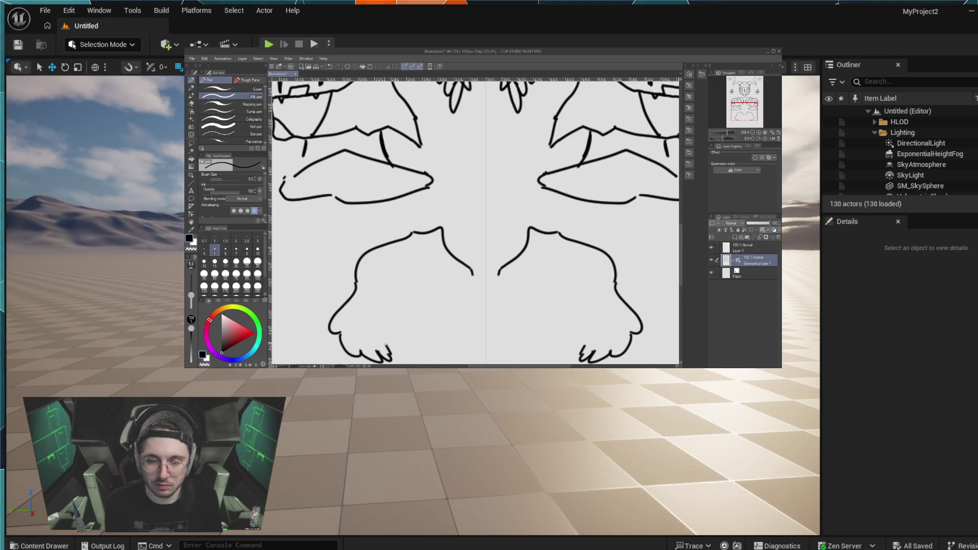
left_click_drag(392, 302, 390, 359)
mouse_move(402, 268)
left_mouse_down()
mouse_move(394, 301)
mouse_move(423, 263)
mouse_move(448, 294)
left_mouse_up()
key("ctrl+z")
key("ctrl+z")
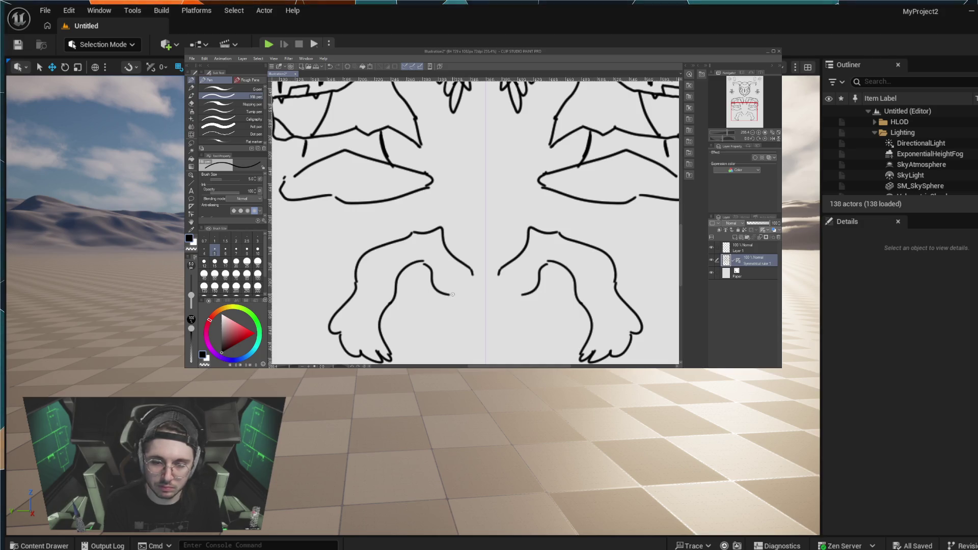
left_click_drag(451, 294, 458, 330)
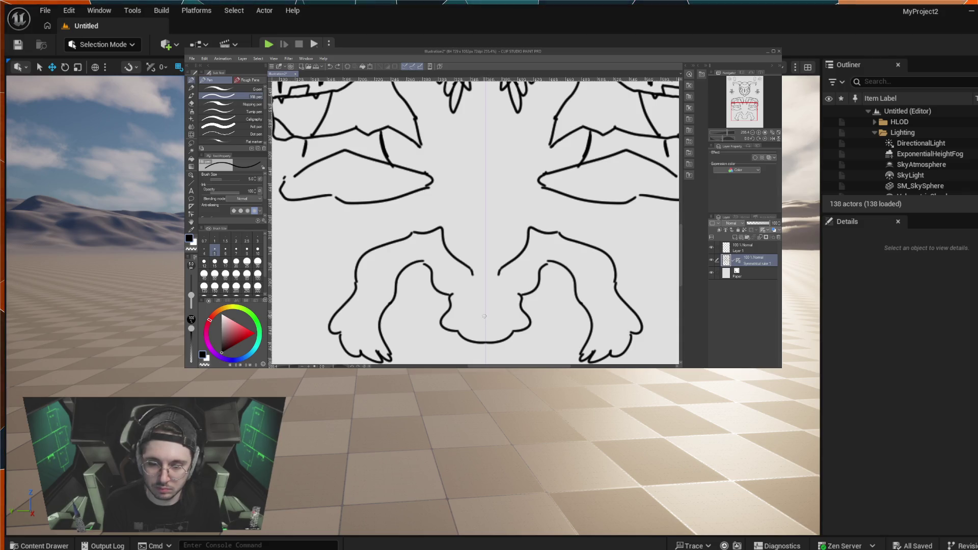
Step: Add the cat's nose, mouth, eyes and chin curve, plus a fur mark on the left arm
left_click_drag(483, 315, 486, 316)
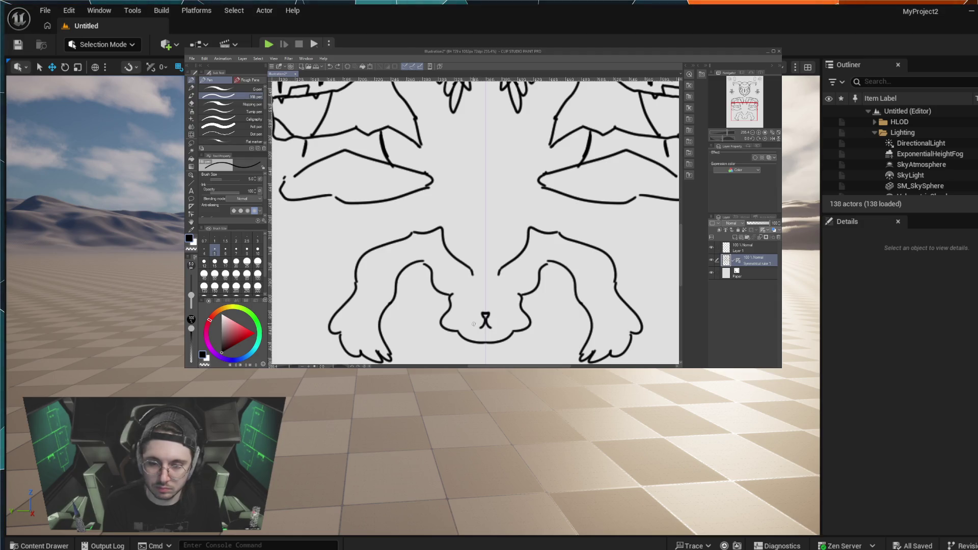
mouse_move(475, 326)
left_mouse_down()
mouse_move(484, 320)
mouse_move(476, 305)
left_mouse_up()
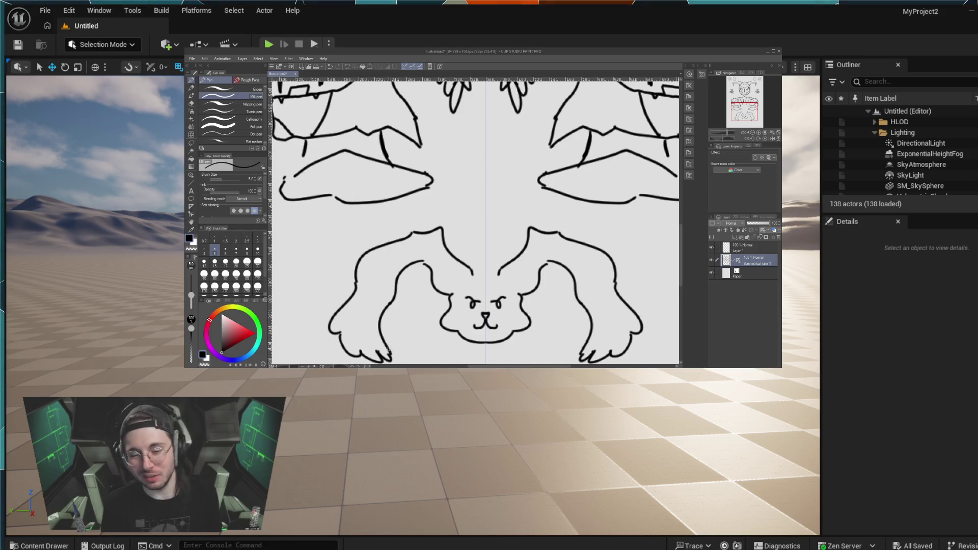
mouse_move(485, 344)
left_mouse_down()
mouse_move(471, 351)
mouse_move(480, 362)
left_mouse_up()
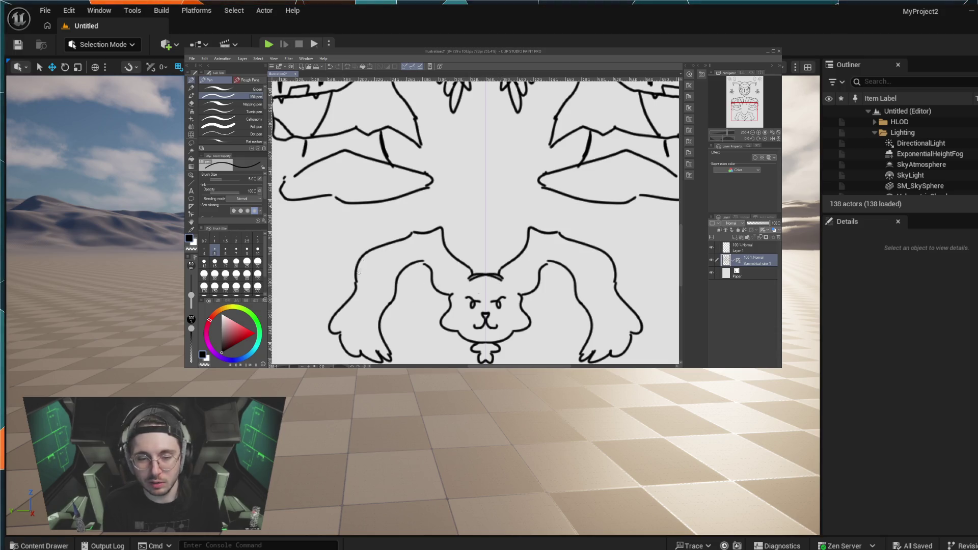
left_click_drag(363, 293, 366, 307)
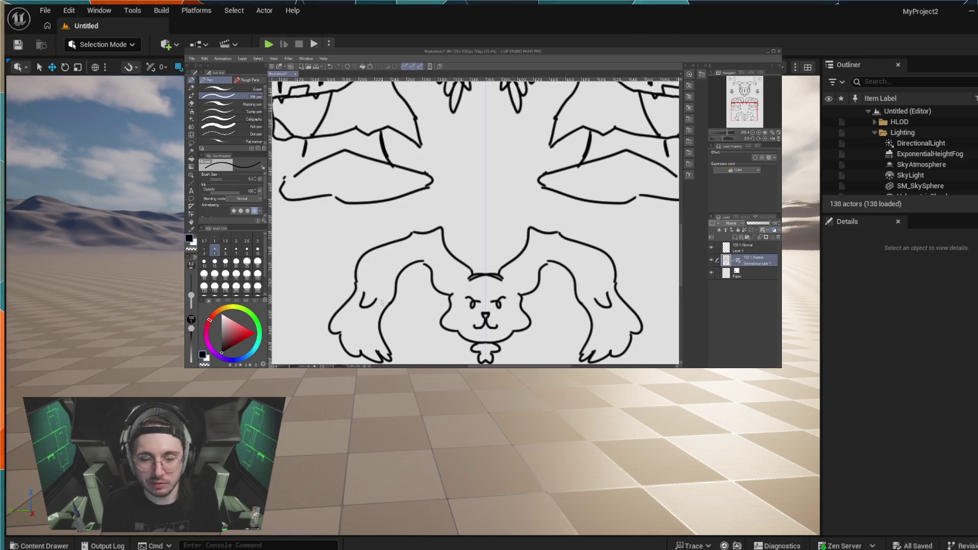
Step: Try mirrored marks on the arm, chin ends and head curve, then undo the collar, curls, arch and eyes
left_click_drag(432, 277, 433, 297)
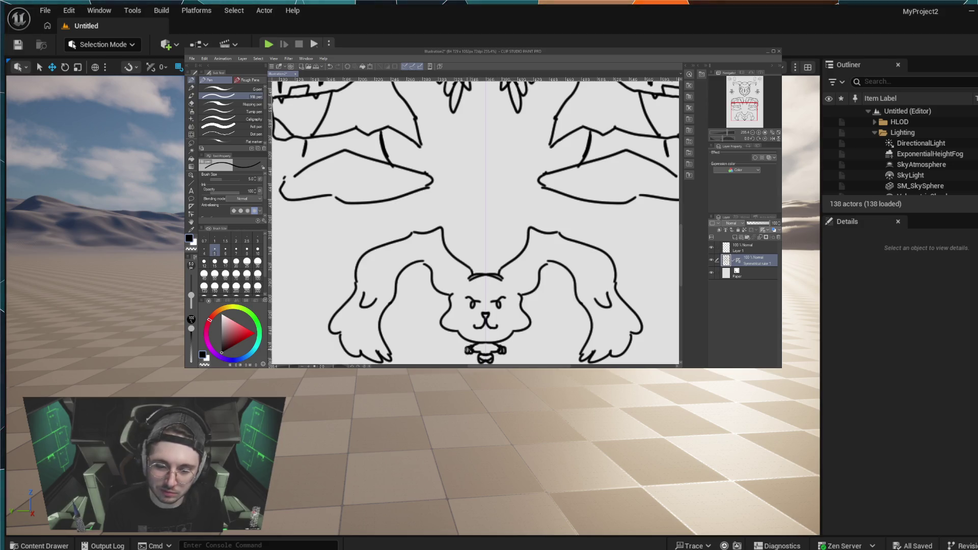
left_click_drag(469, 349, 466, 352)
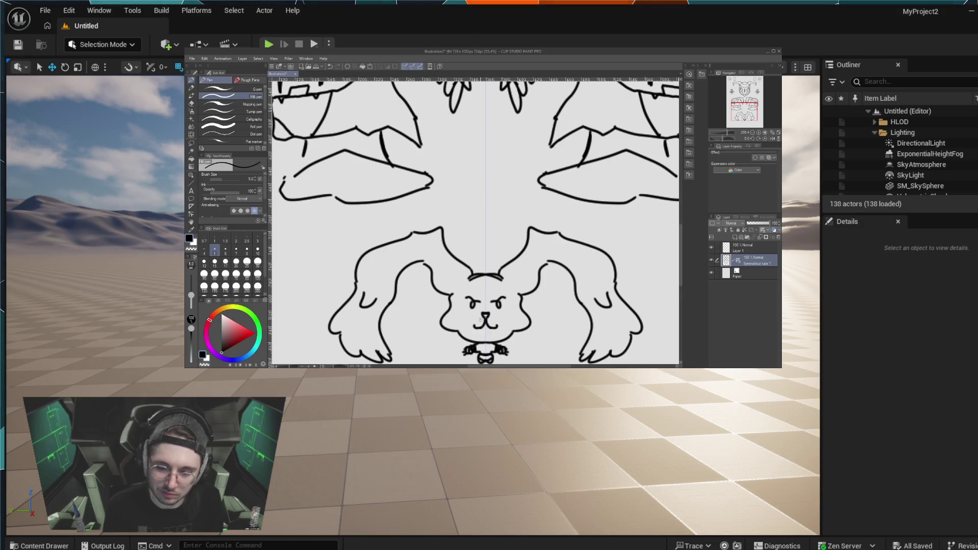
left_click_drag(506, 279, 484, 284)
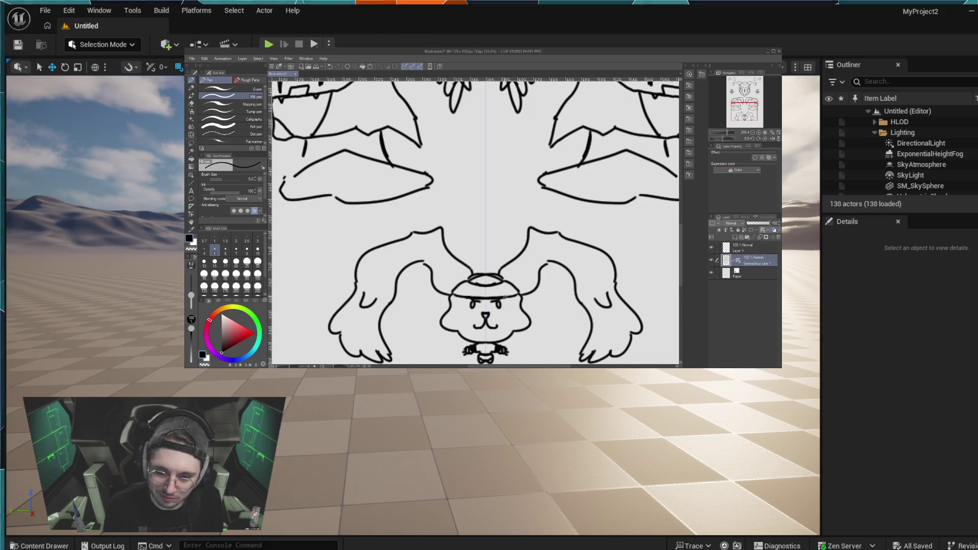
left_click_drag(453, 294, 488, 296)
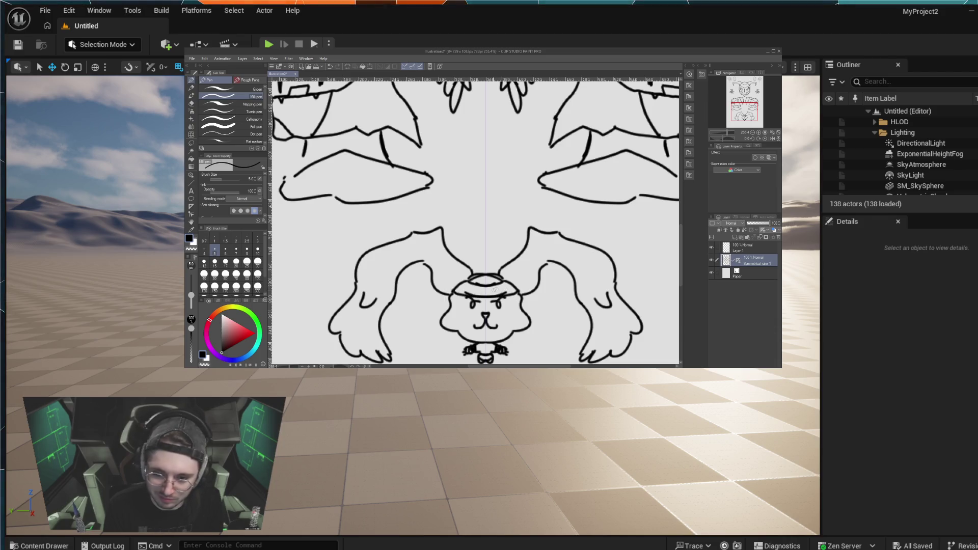
key("ctrl+z")
key("ctrl+z")
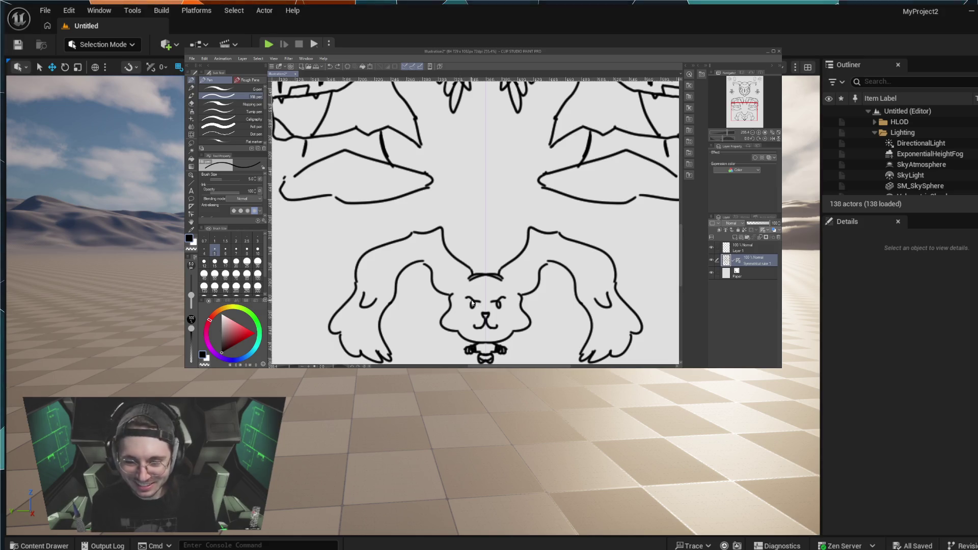
key("ctrl+z")
key("ctrl+z")
key("ctrl+z")
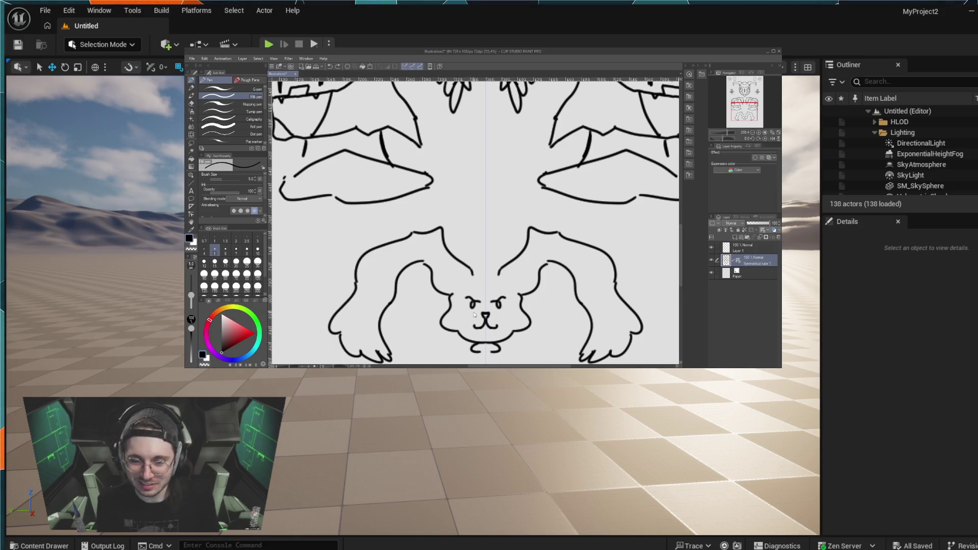
Step: Undo the eyebrows and mouth, redraw the arm stroke straighter, and join the inner leg curves at the centre
key("ctrl+z")
key("ctrl+z")
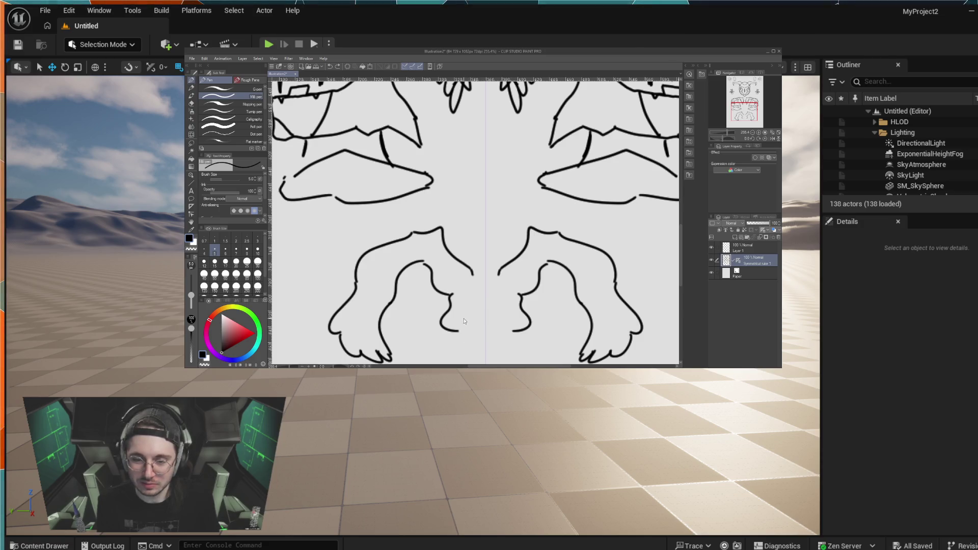
key("ctrl+z")
left_click_drag(441, 306, 476, 346)
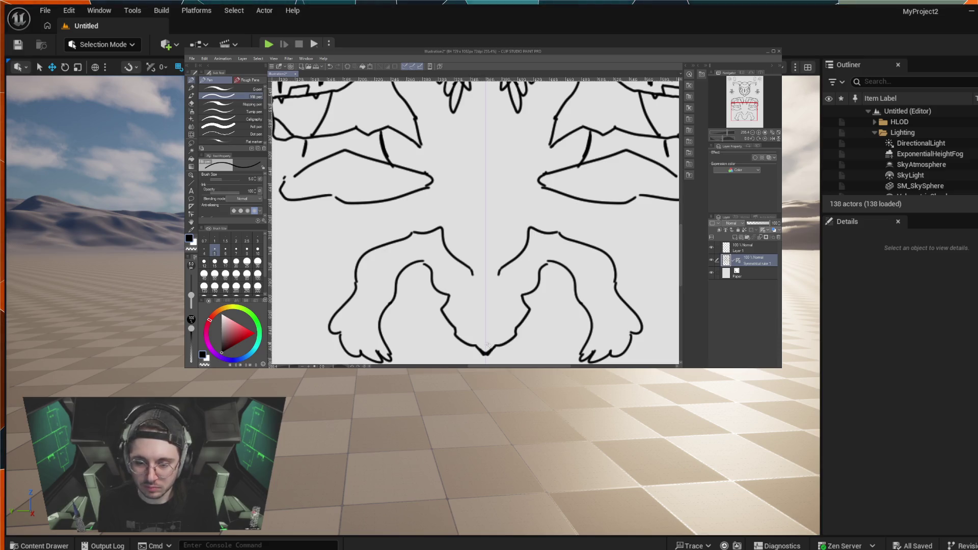
left_click_drag(467, 276, 484, 278)
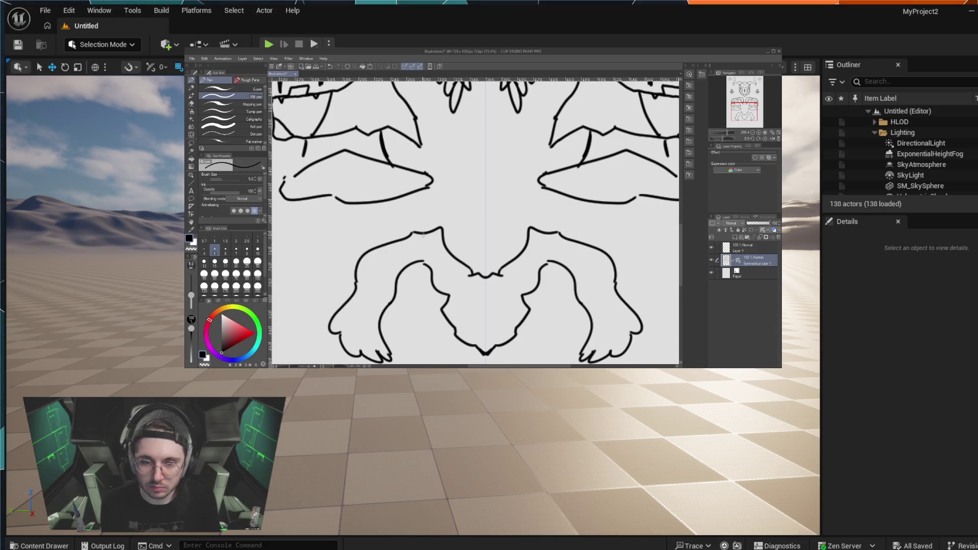
Step: Add pointed shoulder spikes and two claw lines on each hand
left_click_drag(402, 233, 329, 334)
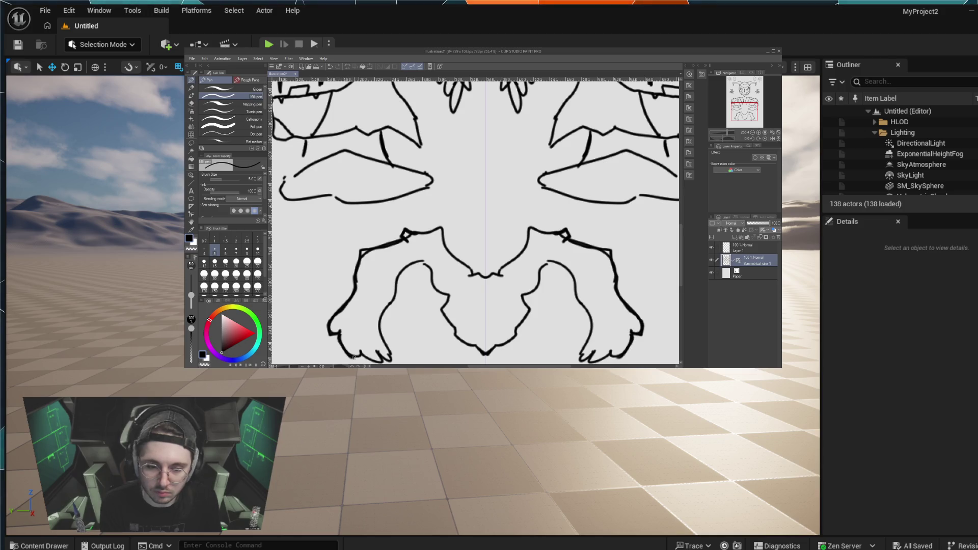
left_click_drag(365, 357, 392, 362)
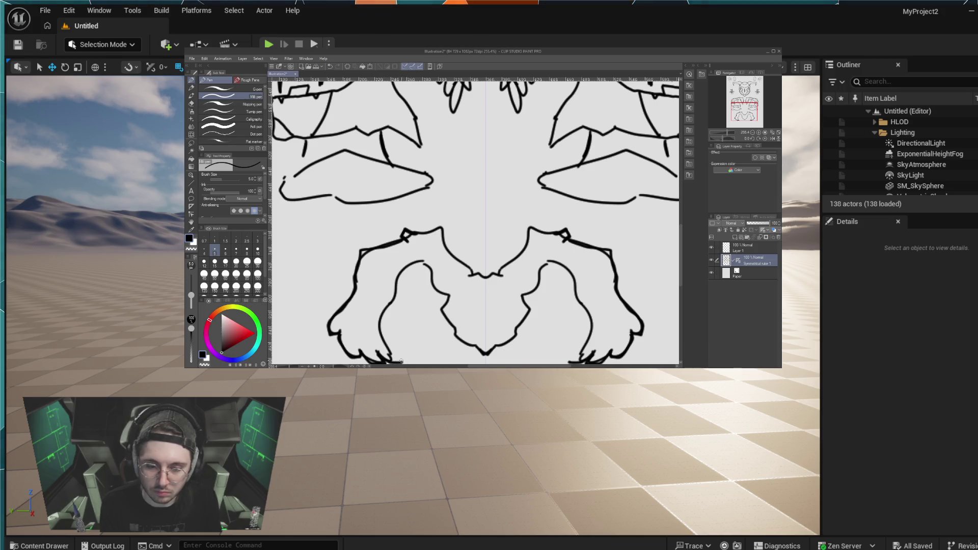
left_click_drag(398, 353, 399, 345)
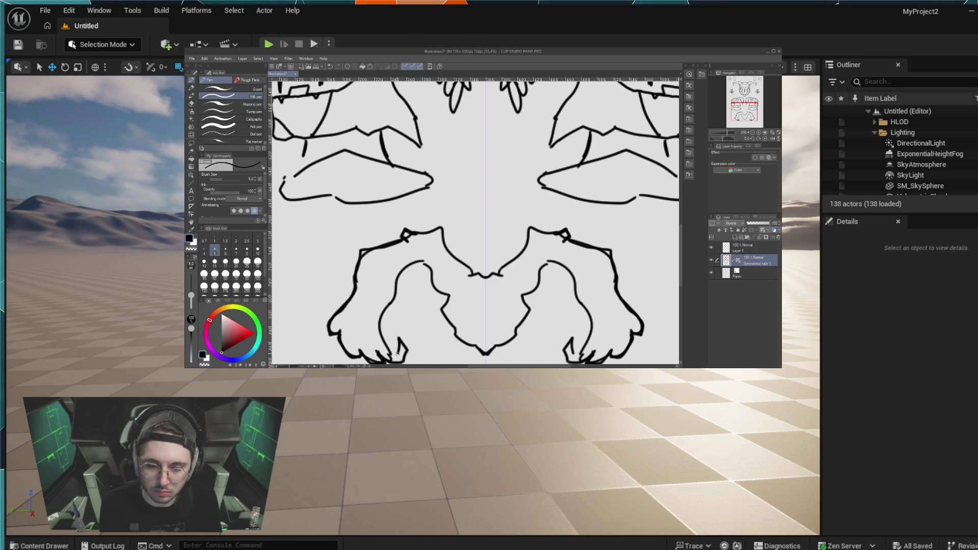
scroll(523, 302, "up", 2)
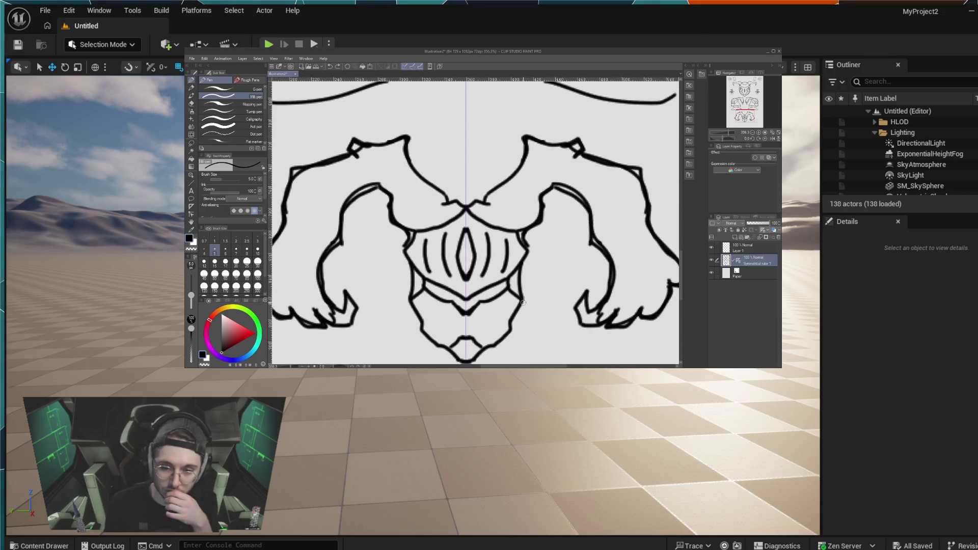
Step: Draw long mirrored lines down the mask sides to the jaw, round the mouth outline, and add chin lobes
scroll(523, 302, "down", 2)
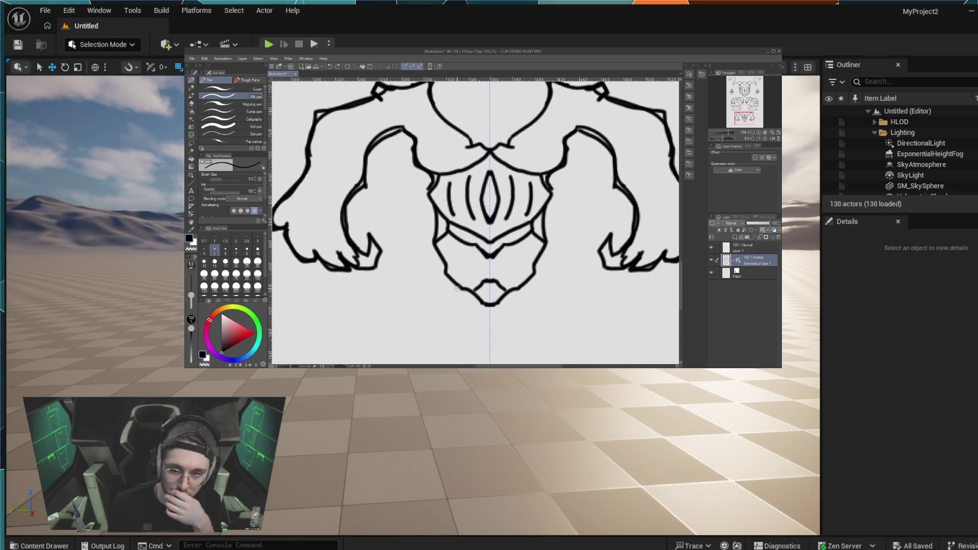
left_click_drag(457, 289, 445, 317)
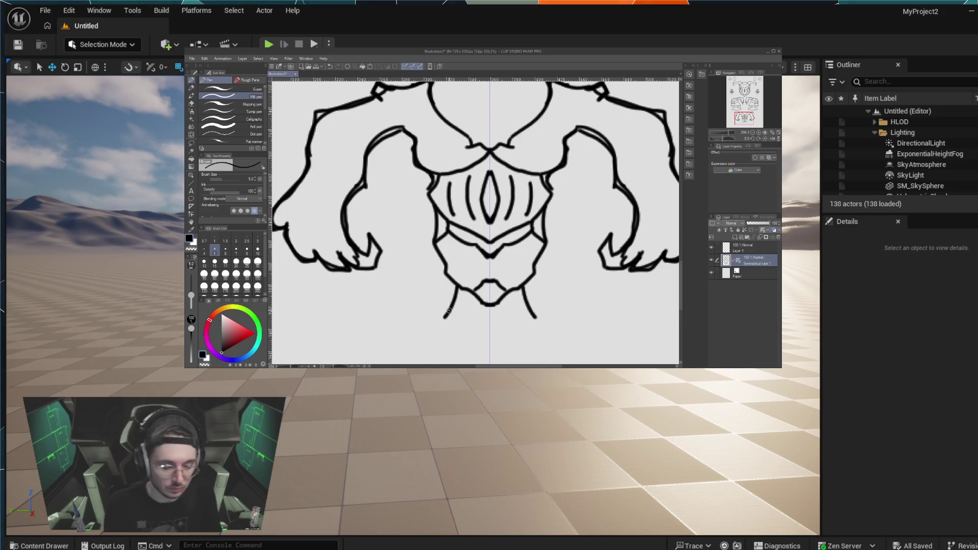
key("ctrl+z")
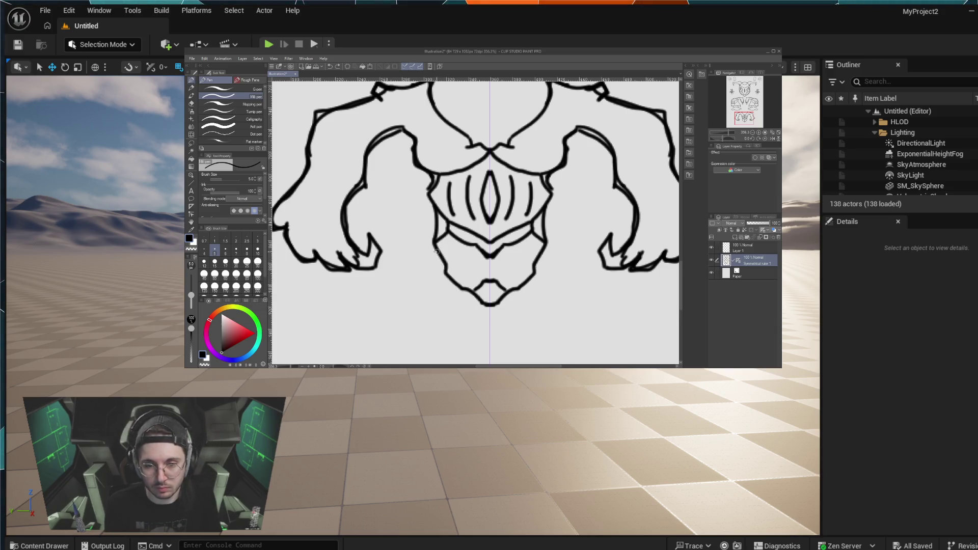
left_click_drag(432, 204, 425, 238)
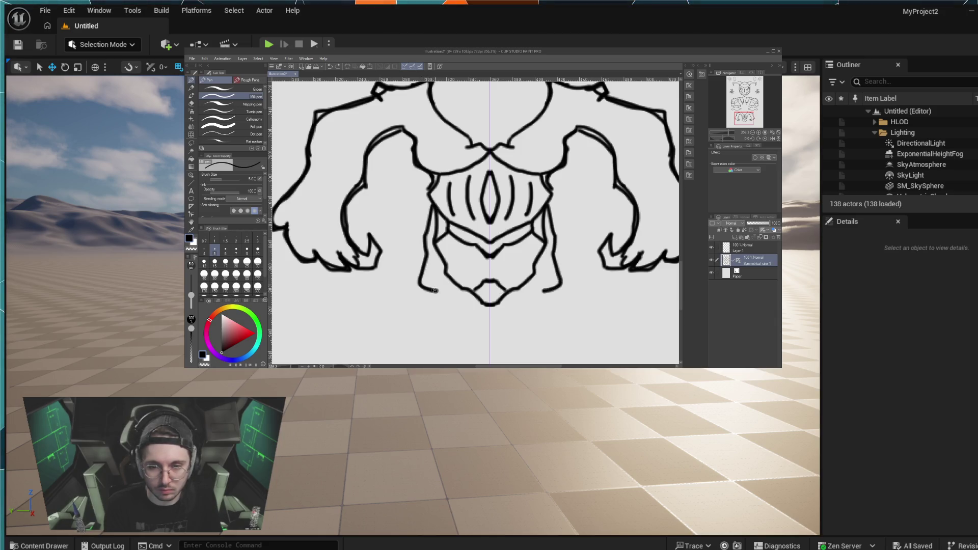
key("ctrl+z")
mouse_move(435, 209)
left_mouse_down()
mouse_move(423, 248)
mouse_move(429, 307)
left_mouse_up()
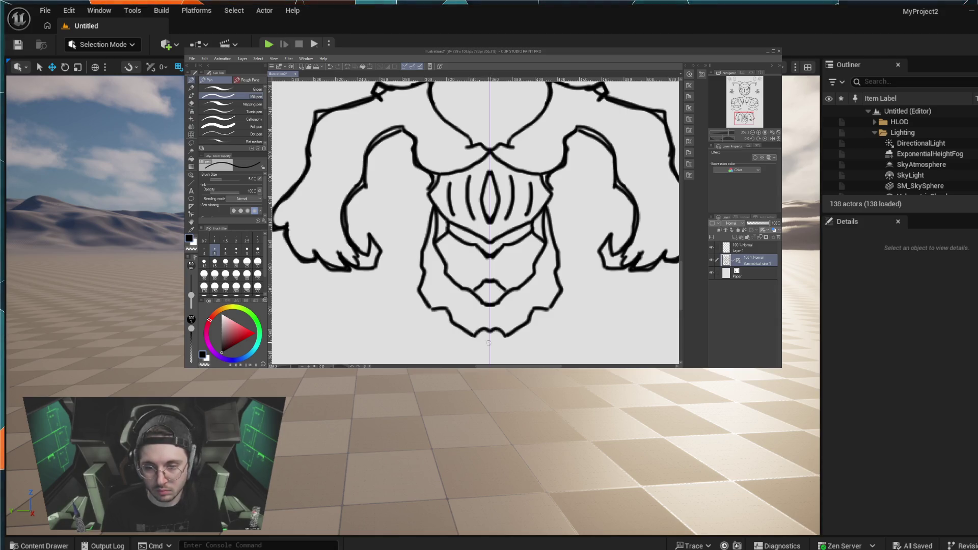
left_click_drag(490, 304, 475, 291)
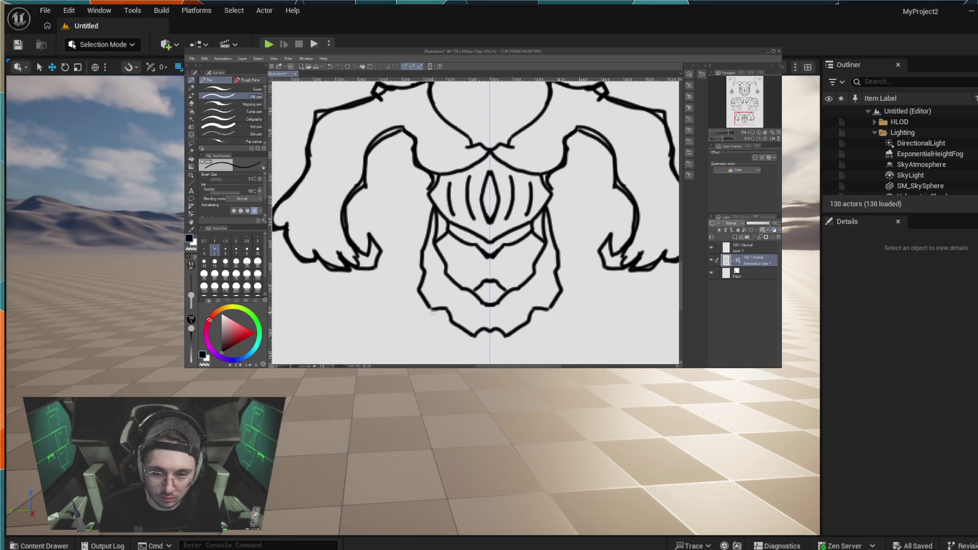
mouse_move(429, 332)
left_mouse_down()
mouse_move(451, 324)
mouse_move(487, 264)
left_mouse_up()
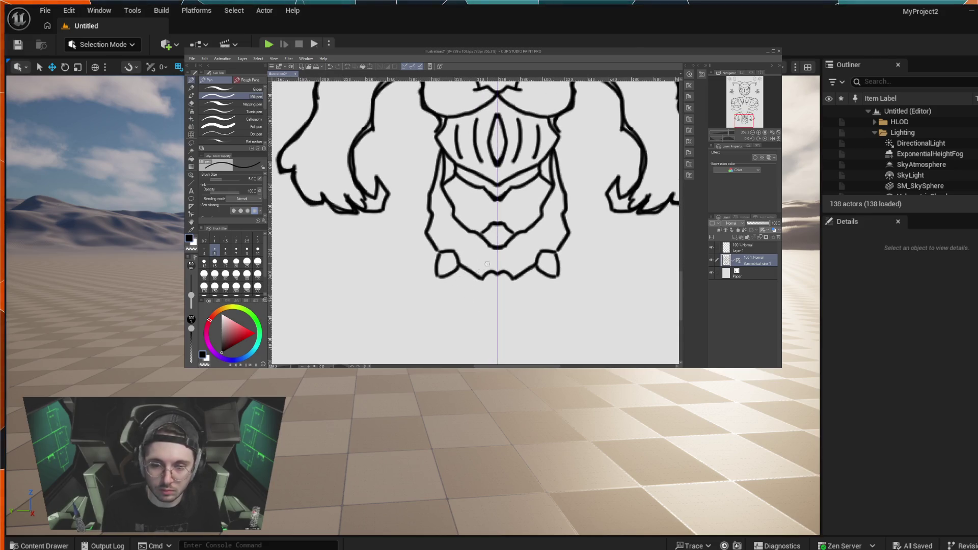
Step: After two discarded trial strokes, draw mirrored tendrils sweeping out from the chin
left_click_drag(410, 230, 367, 241)
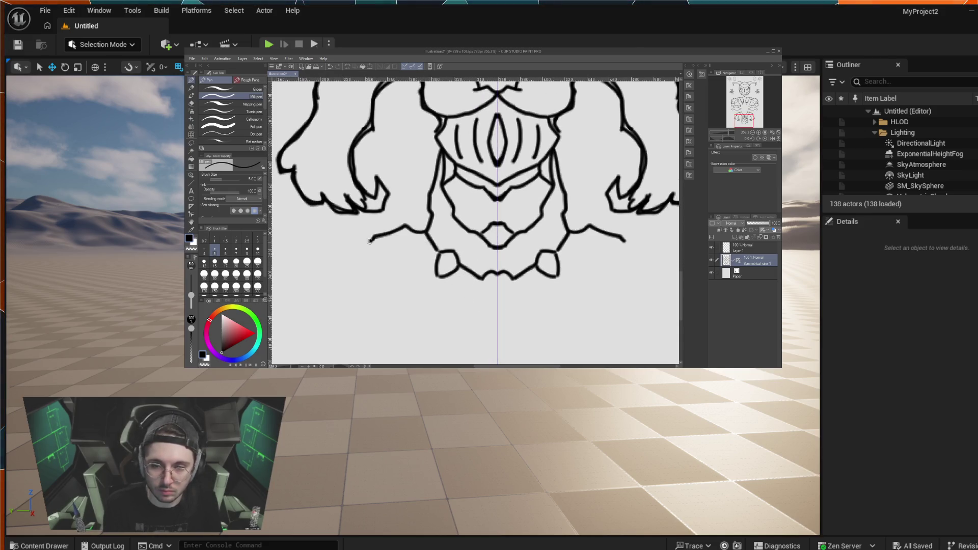
key("ctrl+z")
left_click_drag(426, 231, 319, 244)
key("ctrl+z")
mouse_move(425, 231)
left_mouse_down()
mouse_move(291, 245)
mouse_move(332, 287)
mouse_move(360, 292)
left_mouse_up()
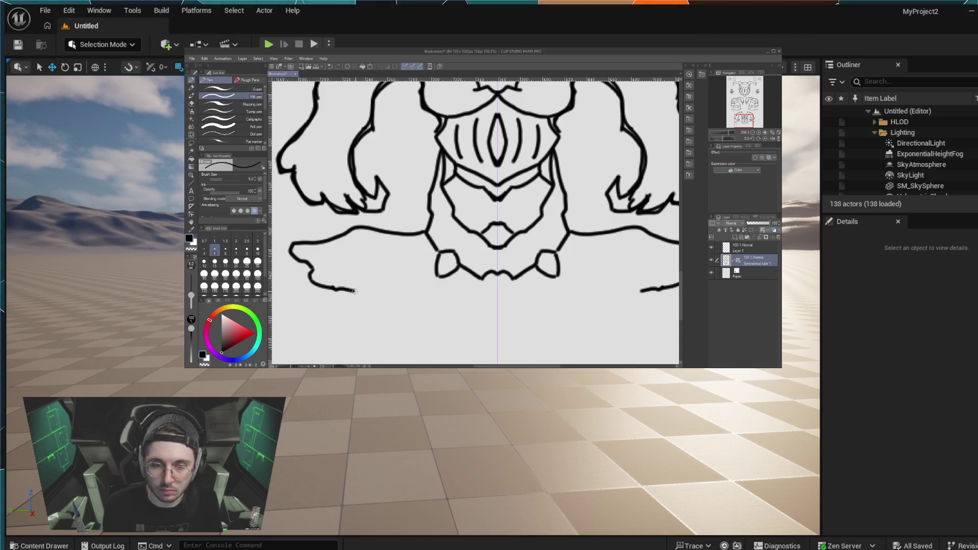
scroll(528, 290, "down", 4)
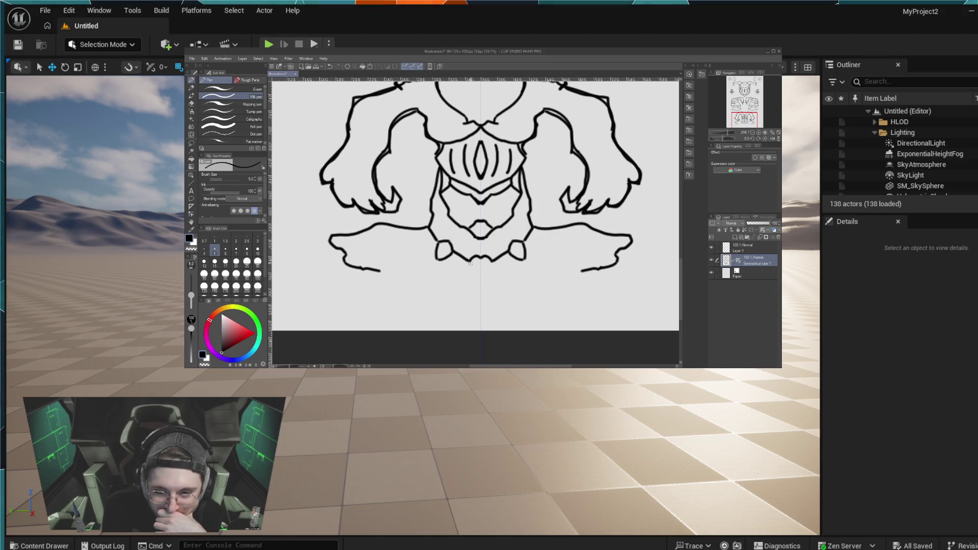
Step: Add a rounded pendant at the bottom centre, select all, and extend the lower tendrils downward
left_click_drag(469, 260, 477, 283)
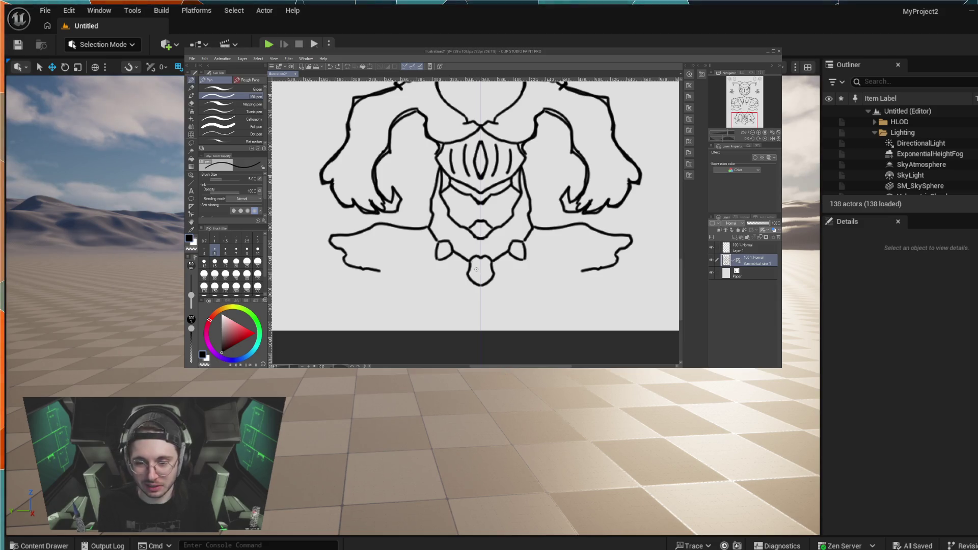
key("ctrl+a")
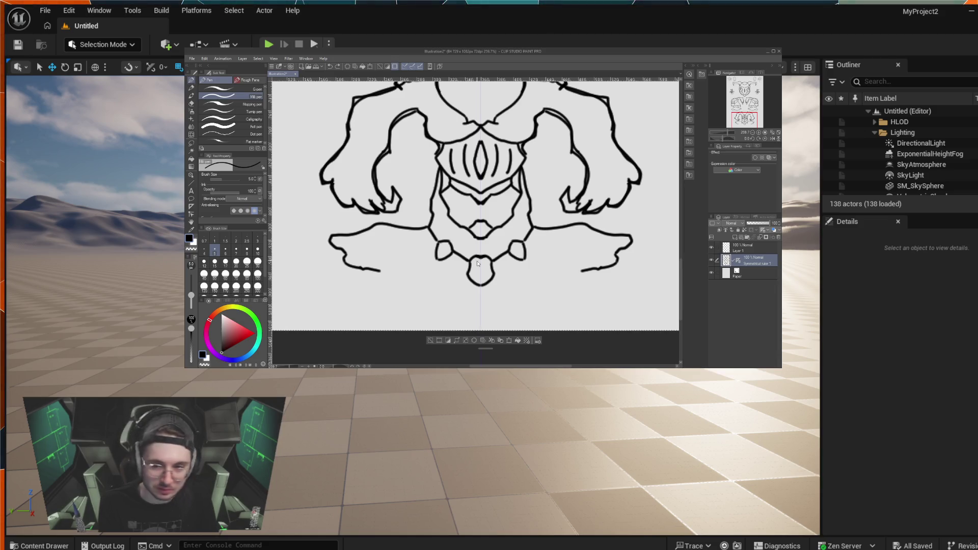
left_click_drag(379, 272, 395, 283)
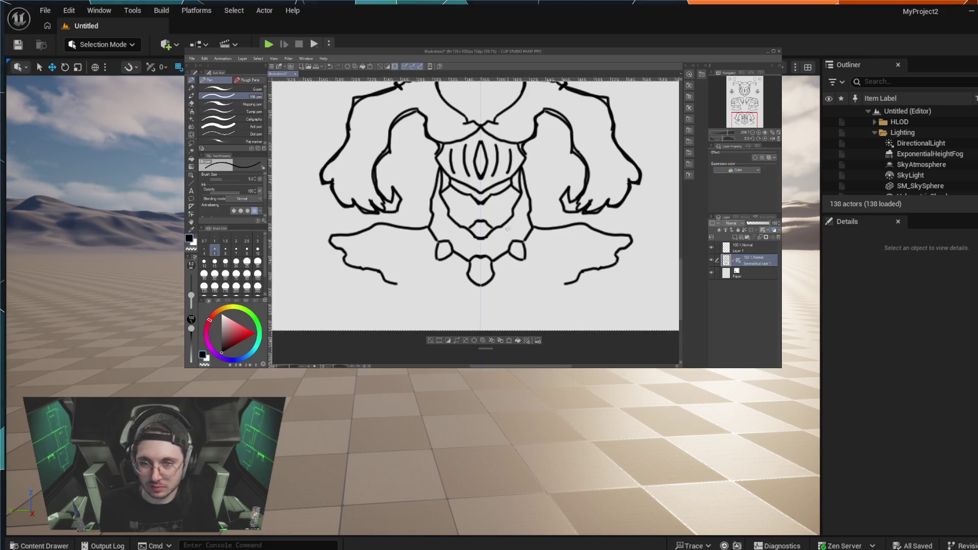
scroll(439, 171, "up", 2)
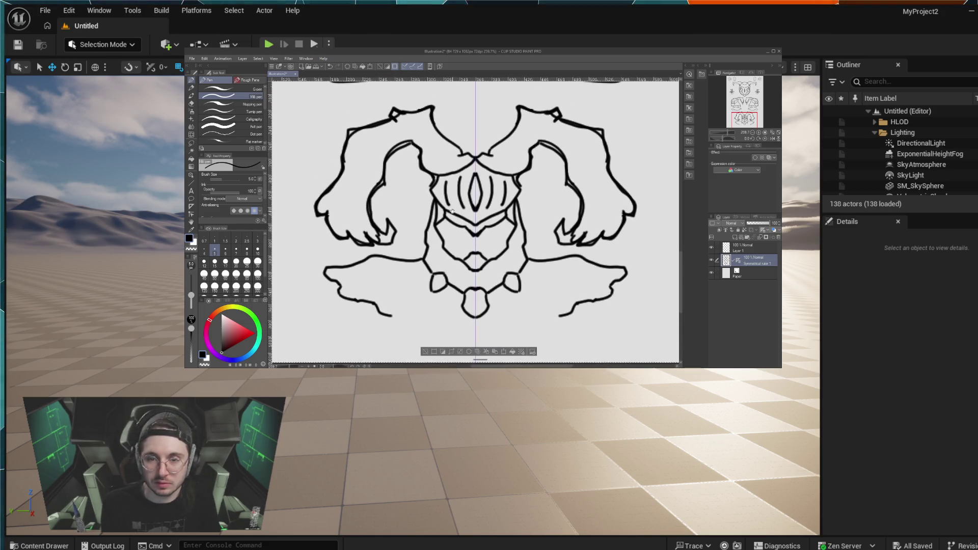
Step: Draw a mirrored arc across the helmet top and erase the upper wing outlines at eraser size 100
left_click_drag(475, 157, 428, 173)
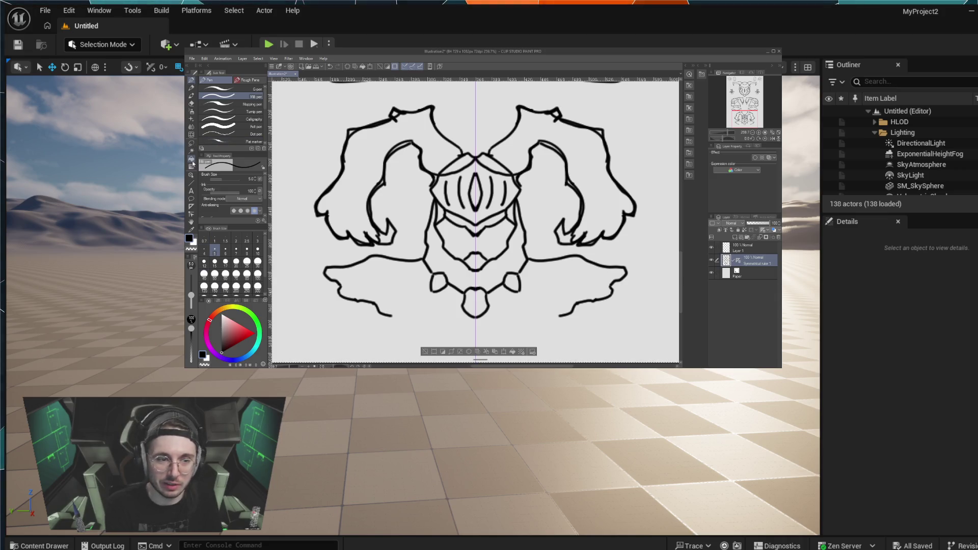
left_click(194, 105)
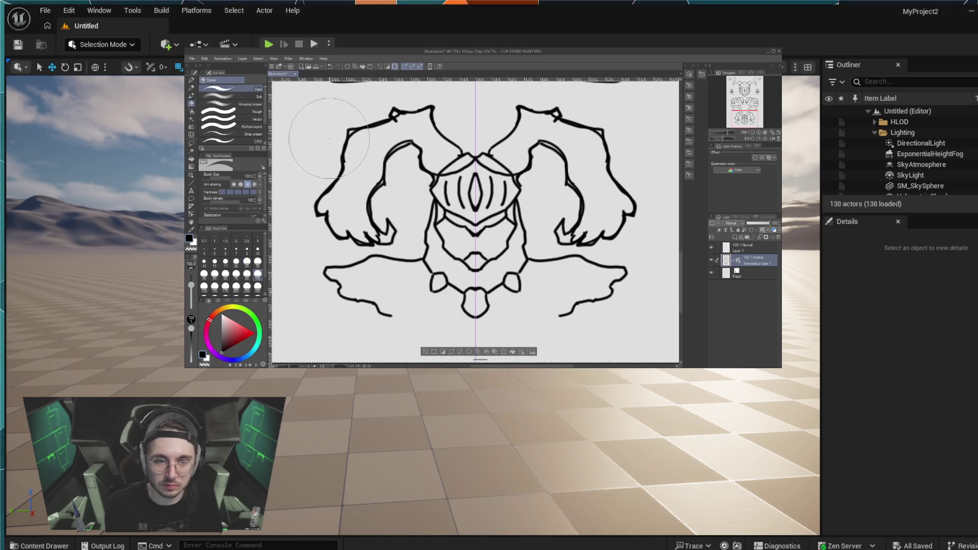
mouse_move(328, 120)
left_mouse_down()
mouse_move(390, 104)
mouse_move(402, 128)
mouse_move(419, 119)
mouse_move(326, 168)
mouse_move(331, 204)
mouse_move(352, 224)
mouse_move(371, 207)
left_mouse_up()
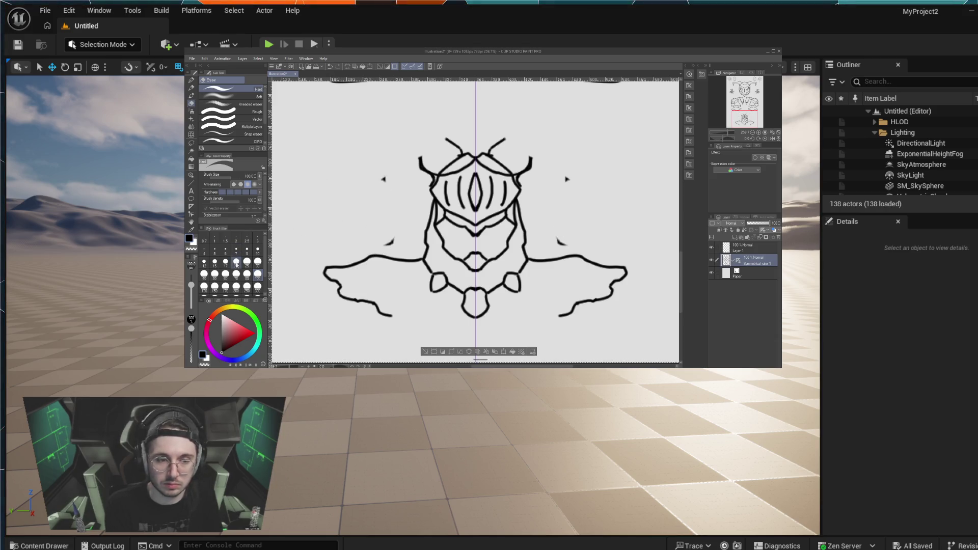
Step: Erase the antennae and side horns with a size 50 eraser, then return to the Pen
left_click(215, 274)
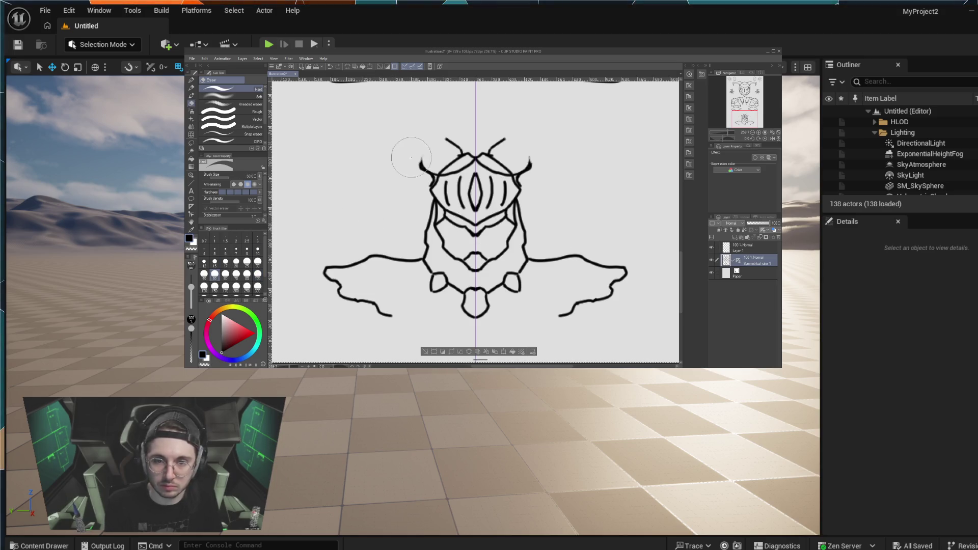
mouse_move(406, 153)
left_mouse_down()
mouse_move(438, 153)
mouse_move(451, 137)
mouse_move(461, 151)
left_mouse_up()
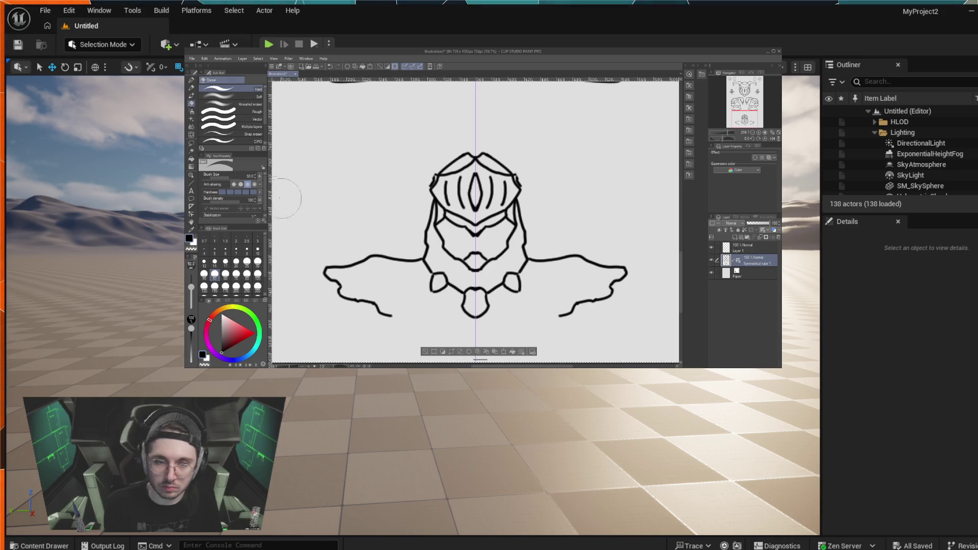
left_click(191, 80)
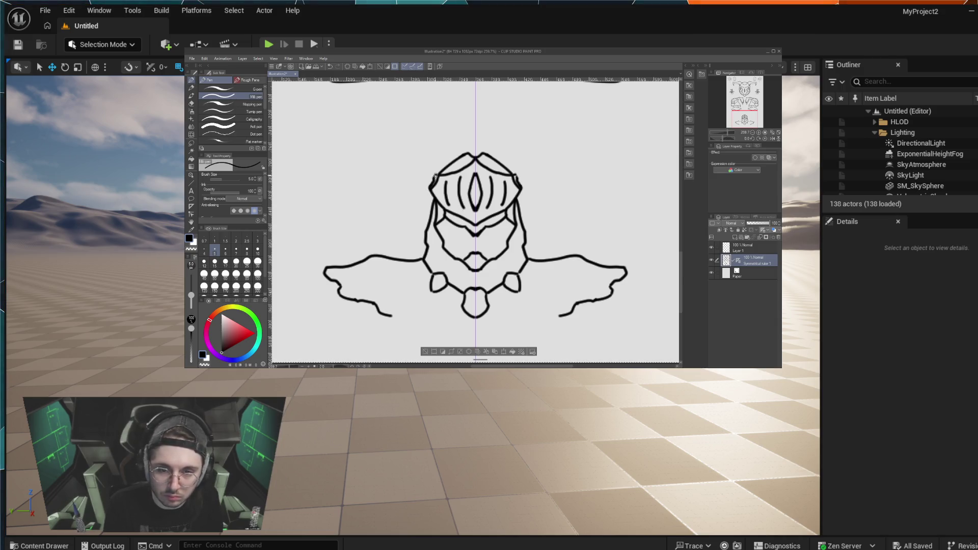
Step: Add short mirrored strokes at the helmet's upper sides and shorter jagged lines down from each wing tip
left_click_drag(432, 167, 435, 174)
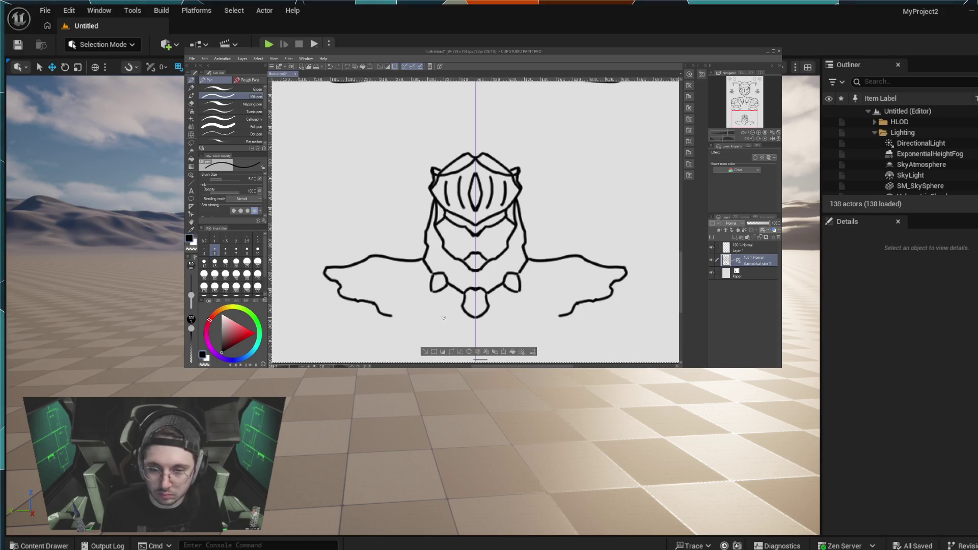
scroll(443, 275, "down", 3)
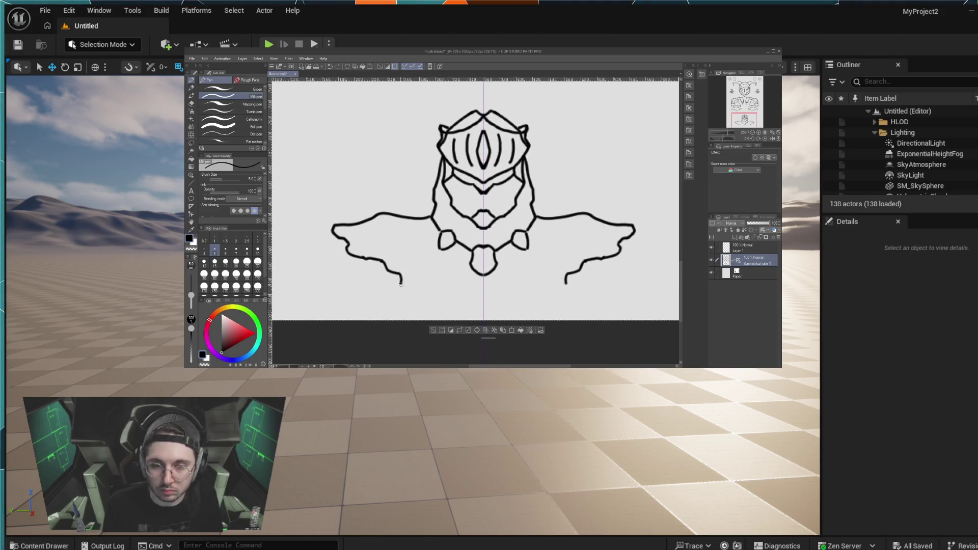
left_click_drag(401, 283, 461, 315)
key("ctrl+z")
mouse_move(400, 275)
left_mouse_down()
mouse_move(393, 293)
mouse_move(414, 320)
left_mouse_up()
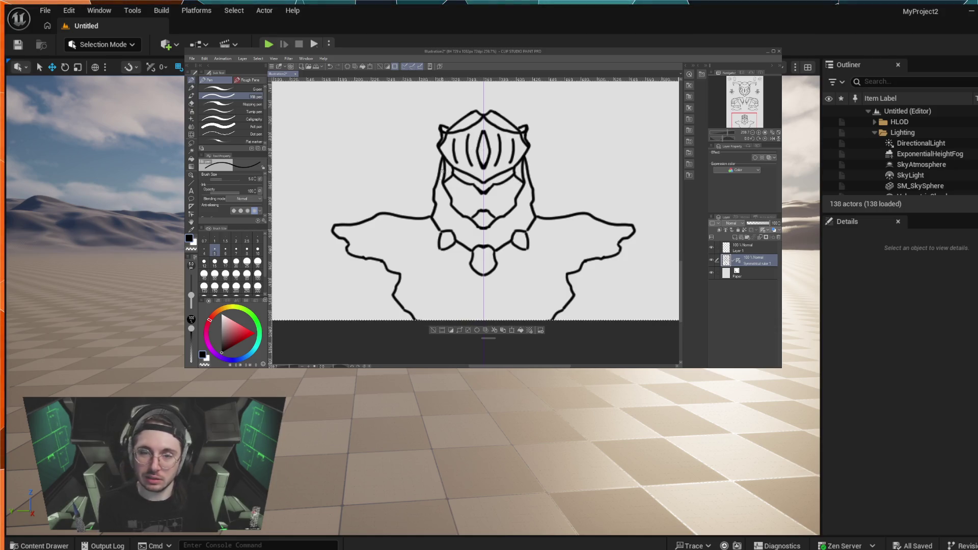
left_click_drag(558, 174, 545, 192)
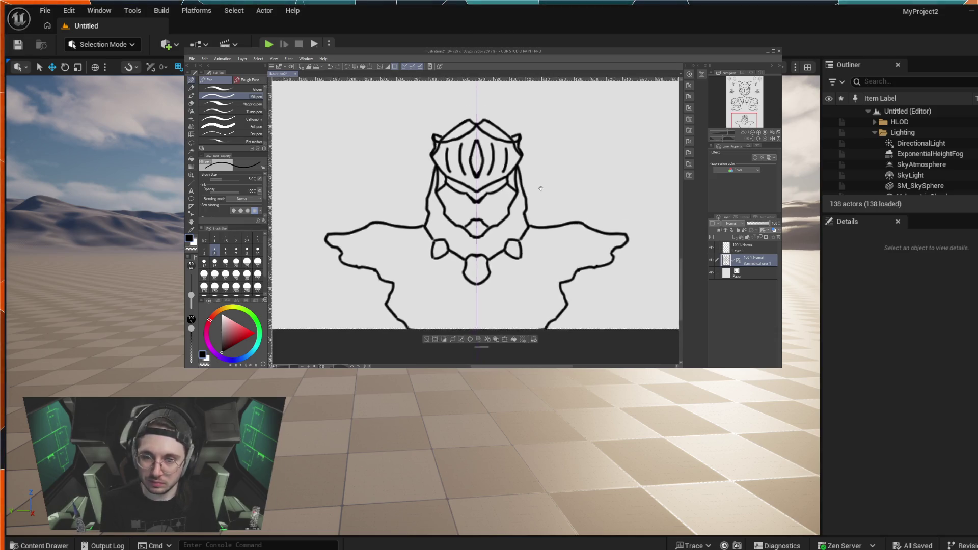
scroll(545, 192, "down", 5)
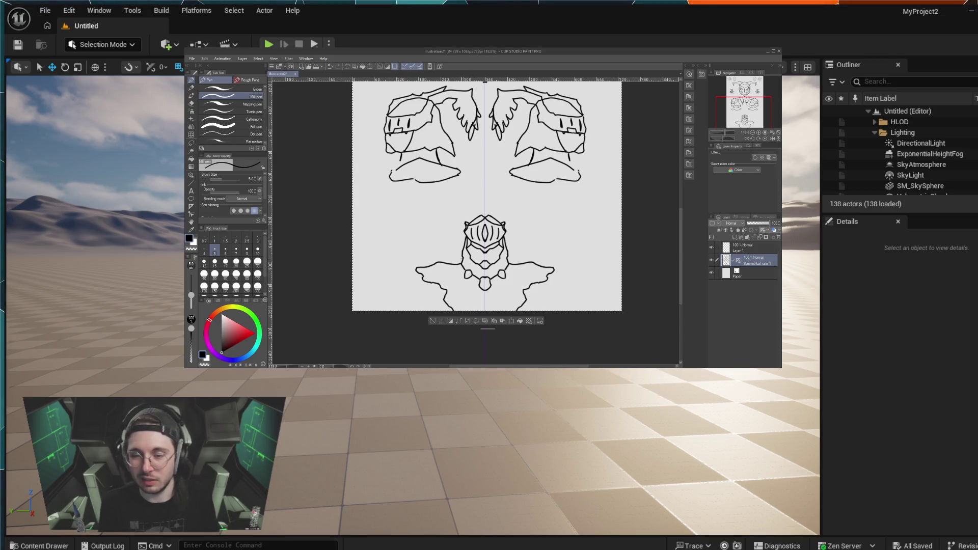
left_click_drag(528, 212, 492, 196)
scroll(524, 216, "up", 2)
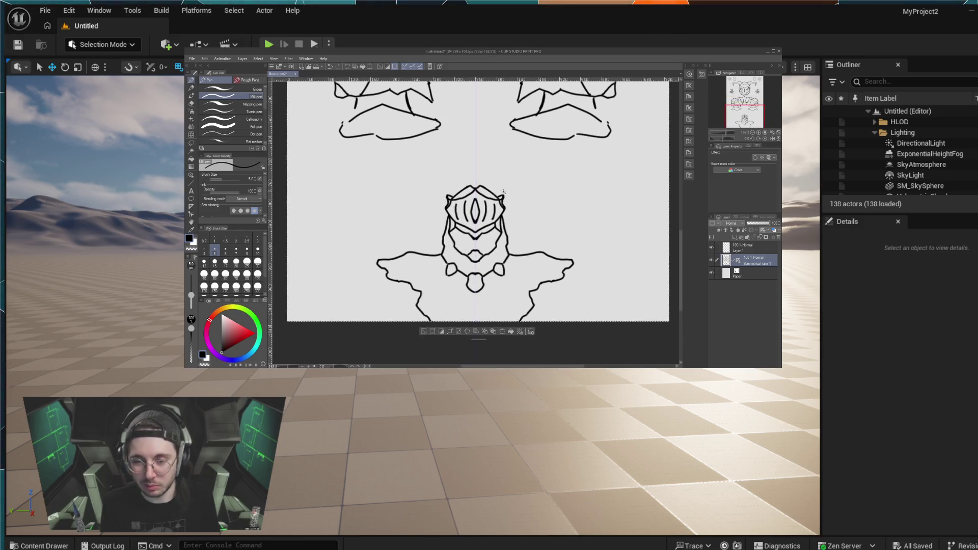
scroll(509, 196, "up", 2)
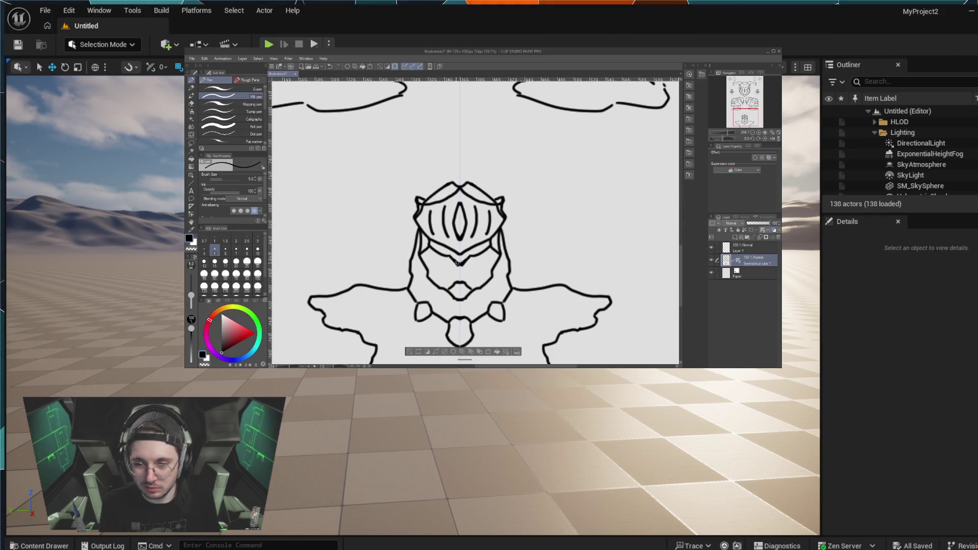
scroll(565, 219, "down", 1)
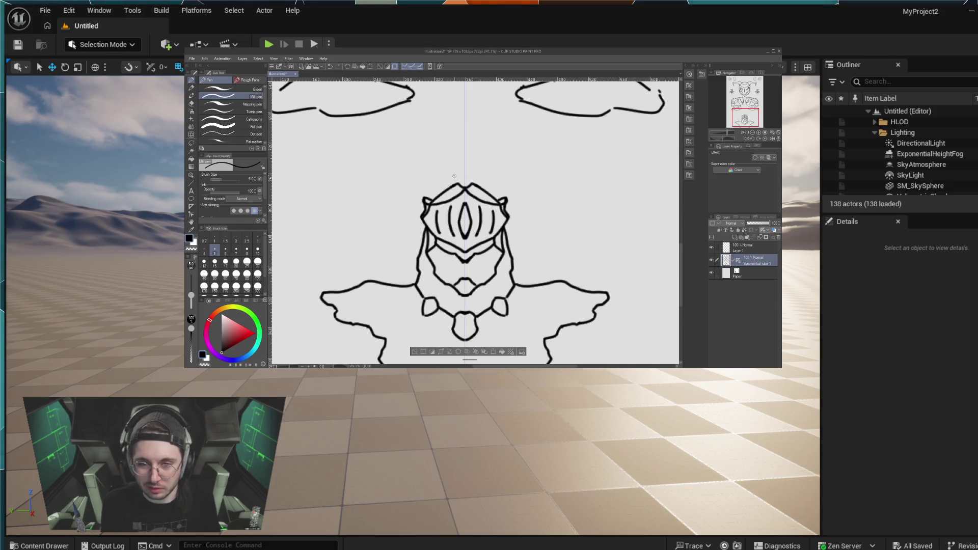
left_click_drag(464, 166, 460, 175)
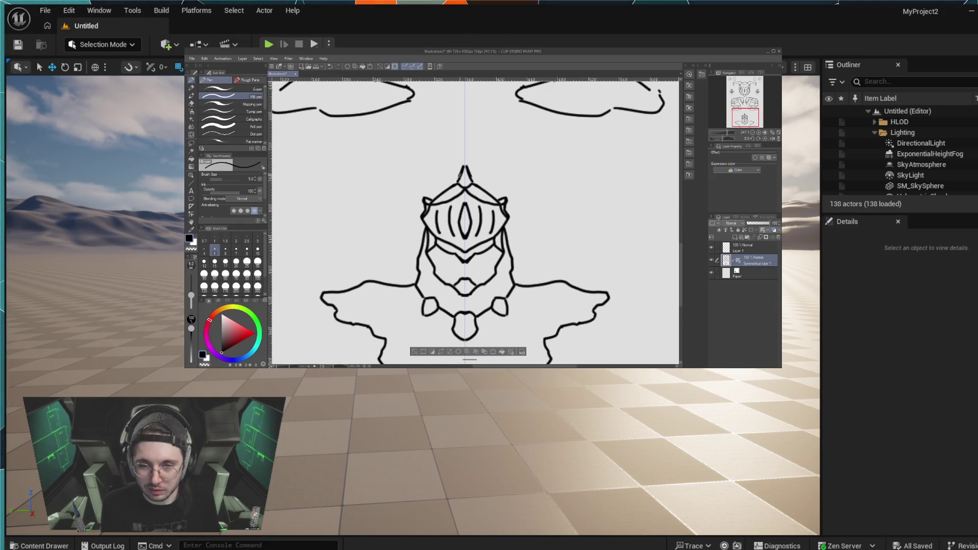
Step: Redraw the helmet peak as a tall spike, enlarge the ear fins and extend the chin lines downward
key("ctrl+z")
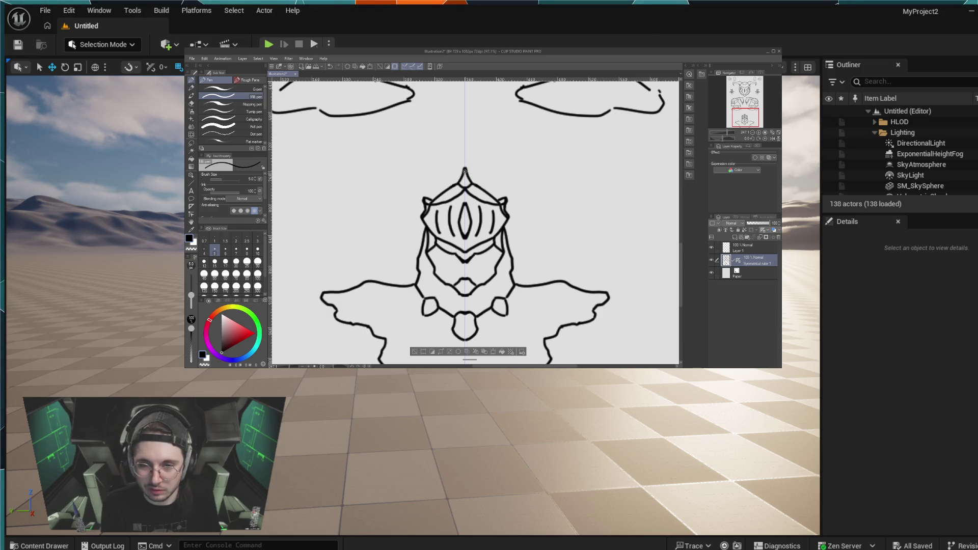
left_click_drag(459, 182, 465, 174)
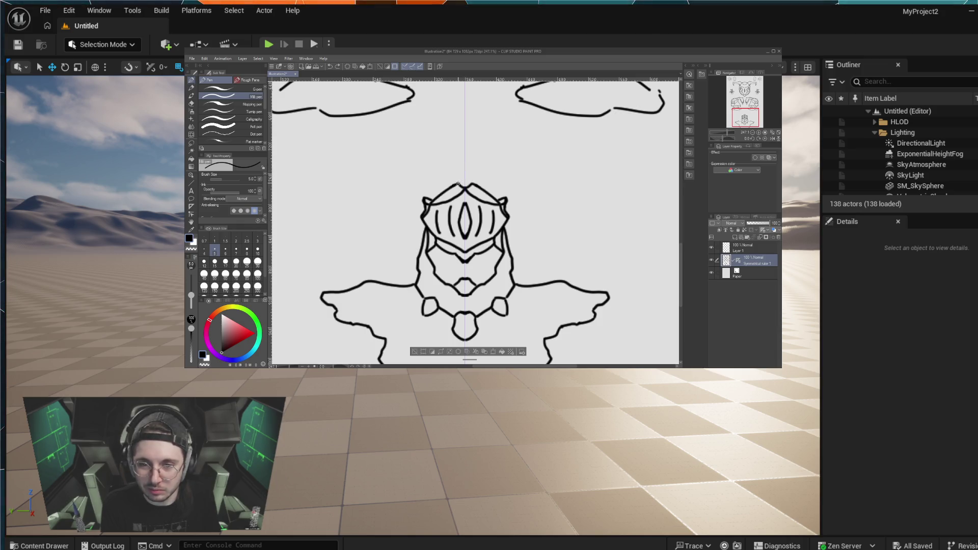
left_click_drag(459, 182, 465, 167)
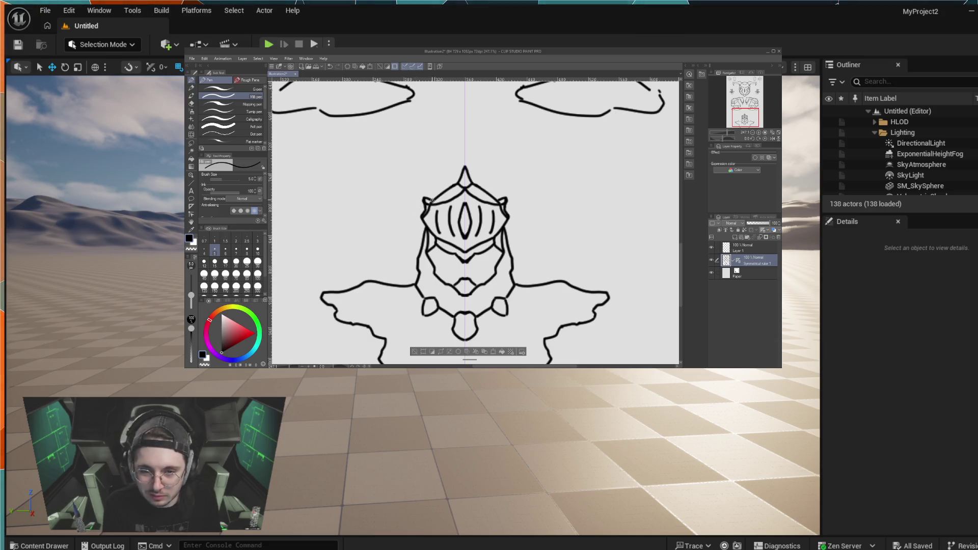
left_click_drag(423, 195, 421, 216)
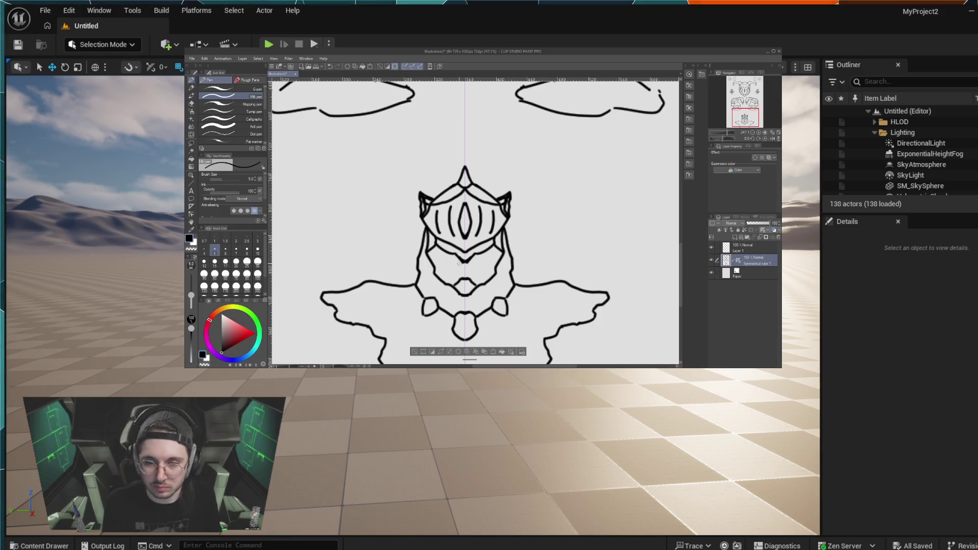
left_click_drag(465, 263, 461, 278)
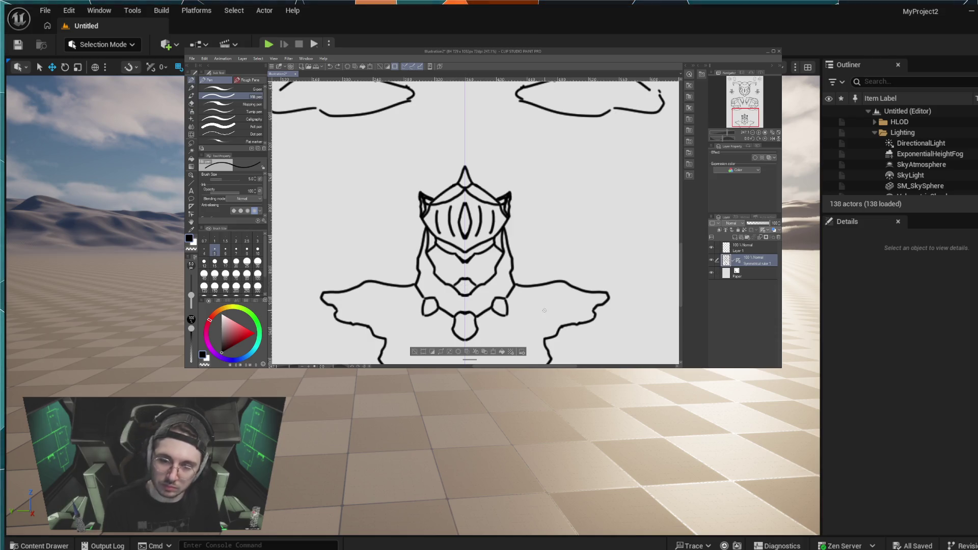
left_click_drag(522, 307, 547, 271)
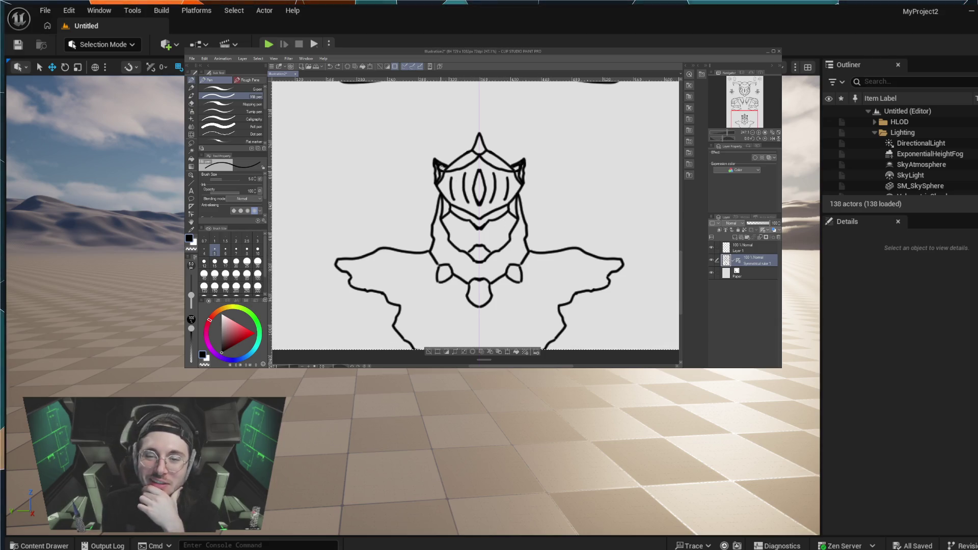
left_click(246, 238)
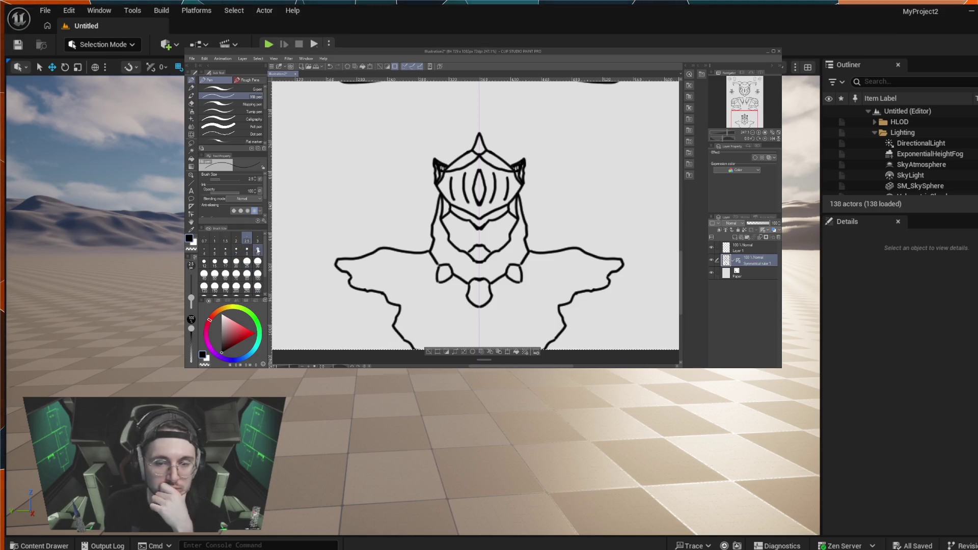
left_click(215, 252)
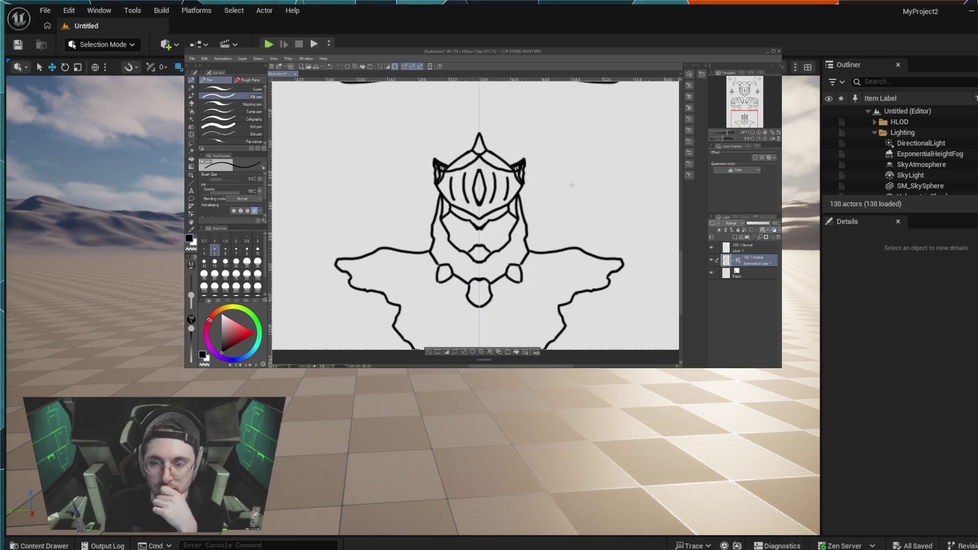
left_click_drag(565, 179, 580, 164)
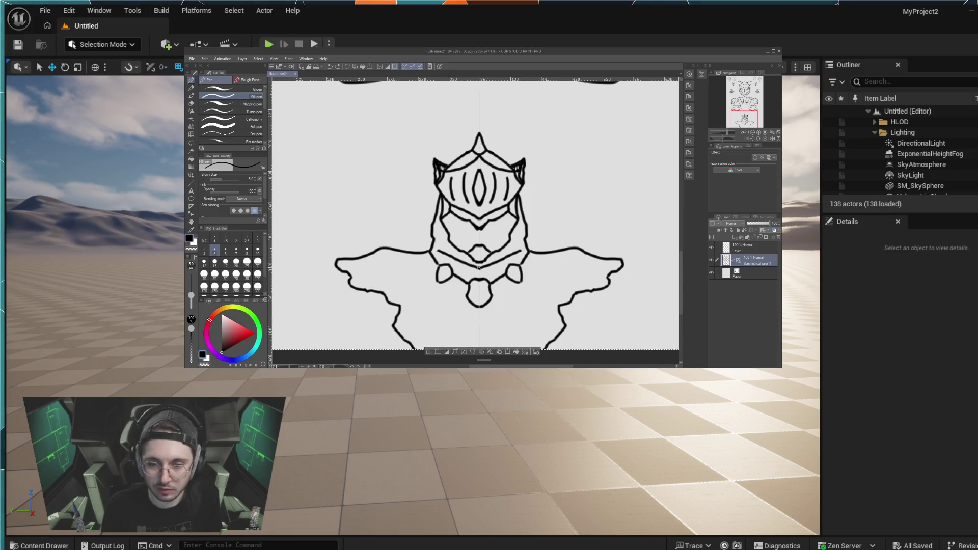
left_click_drag(478, 262, 440, 247)
key("ctrl+z")
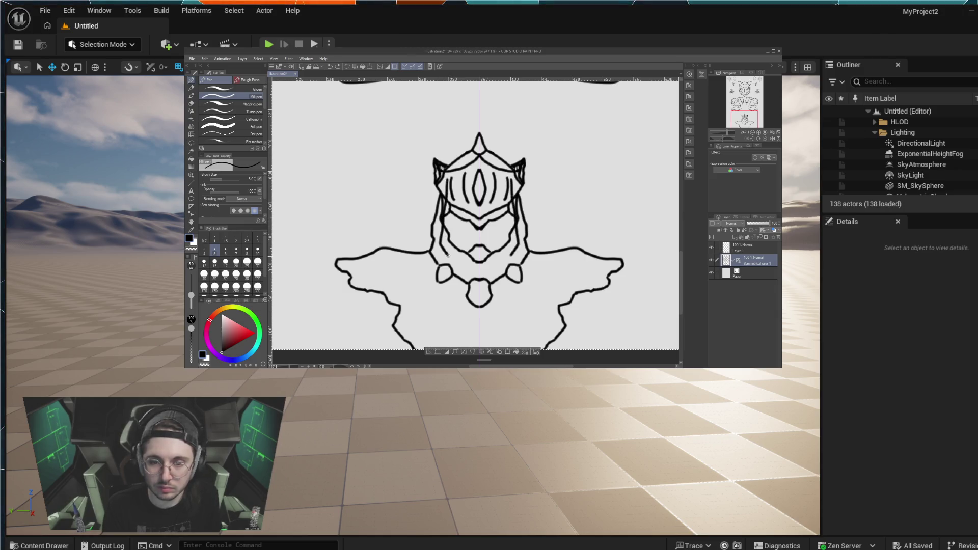
left_click_drag(441, 235, 471, 269)
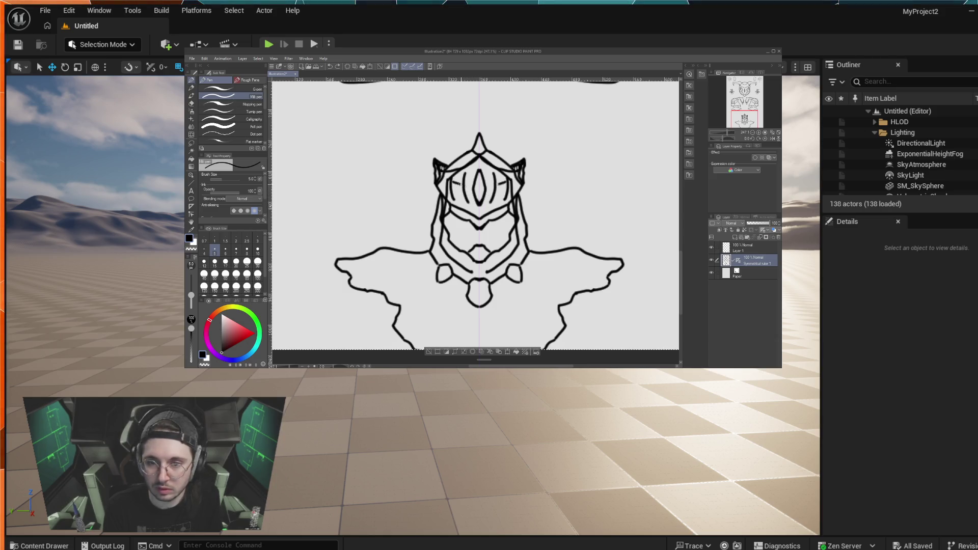
left_click_drag(451, 179, 478, 192)
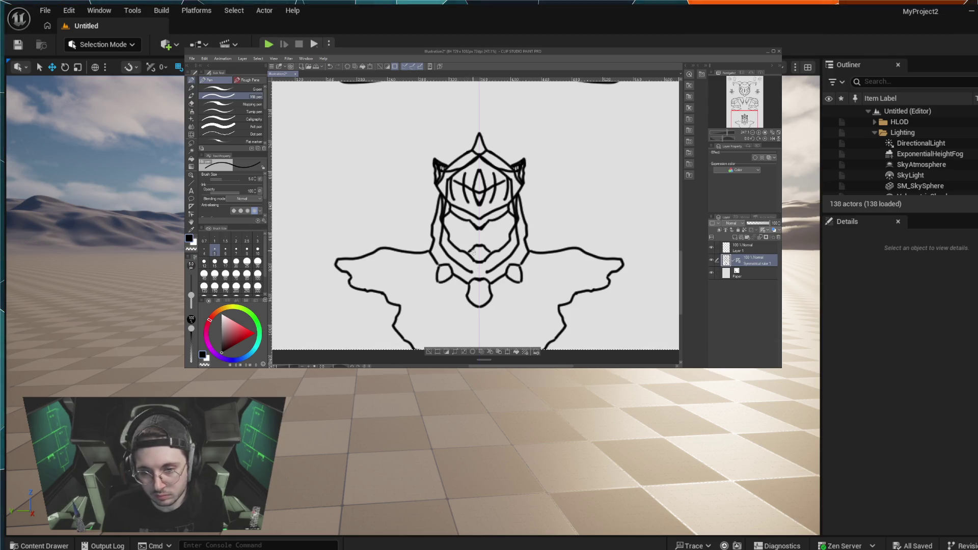
left_click_drag(451, 244, 474, 254)
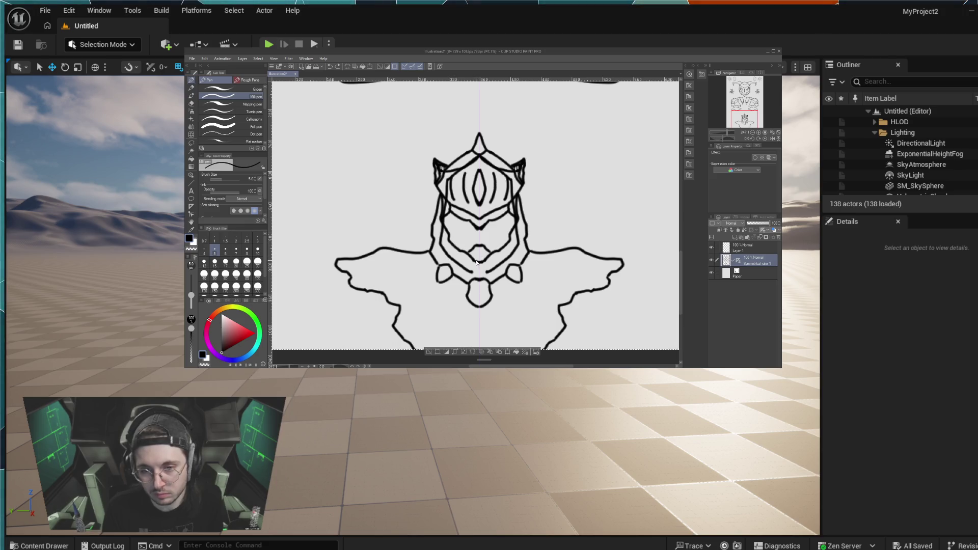
key("ctrl+z")
key("ctrl+z")
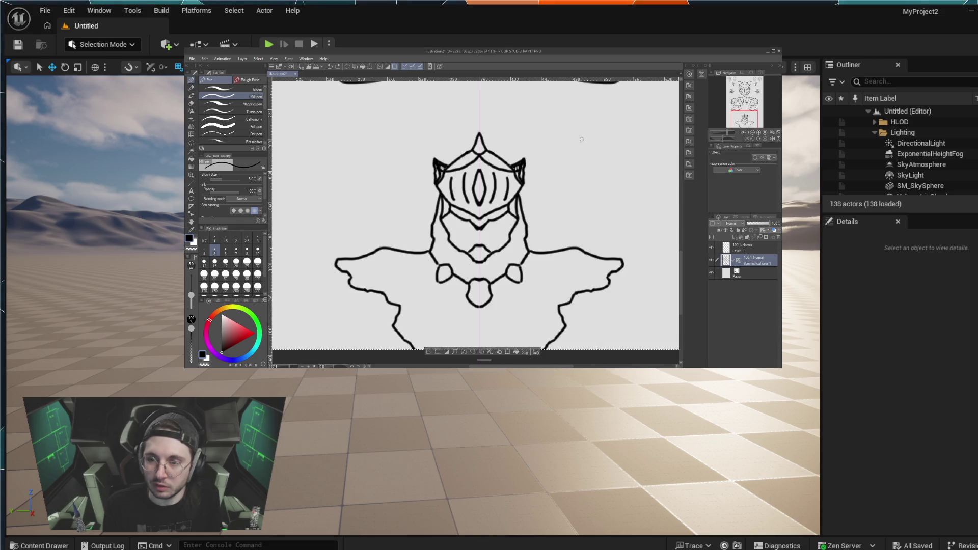
Step: Draw mirrored diamond outlines flanking the helmet and close them on both sides
mouse_move(593, 131)
left_mouse_down()
mouse_move(576, 153)
mouse_move(573, 186)
left_mouse_up()
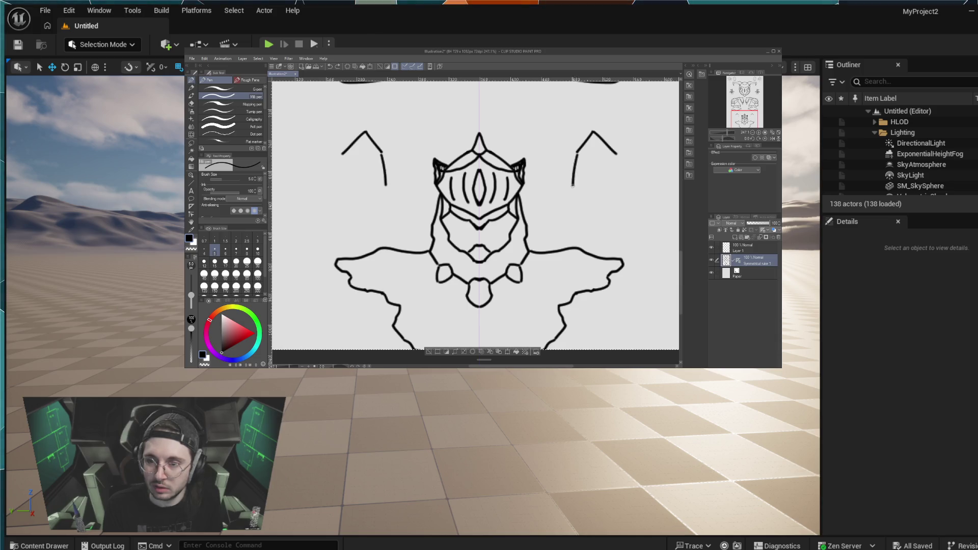
left_click_drag(617, 154, 622, 182)
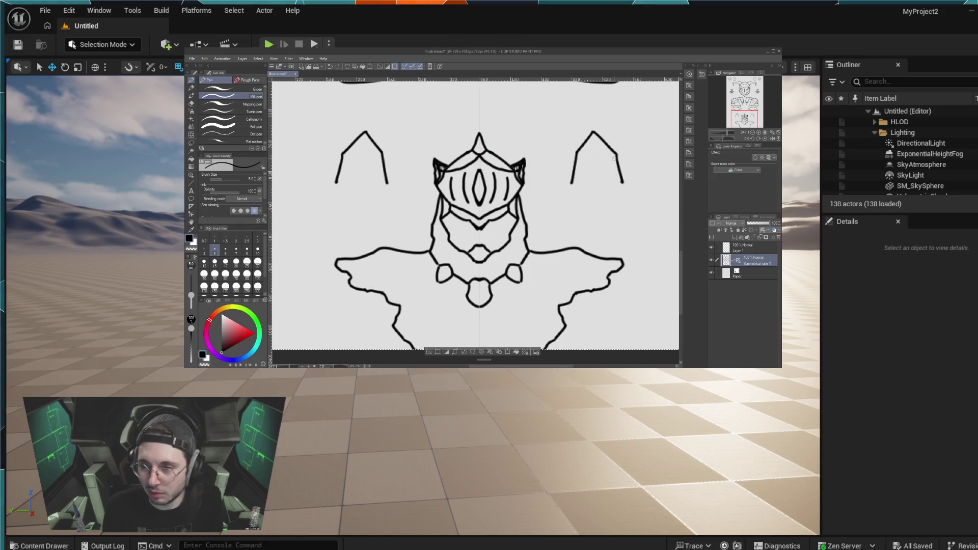
left_click_drag(571, 184, 592, 207)
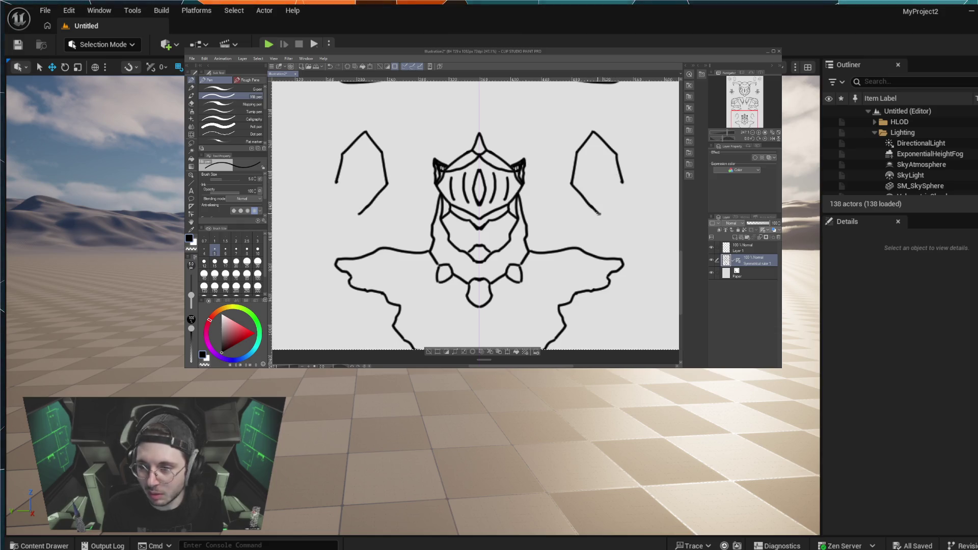
left_click_drag(623, 182, 619, 193)
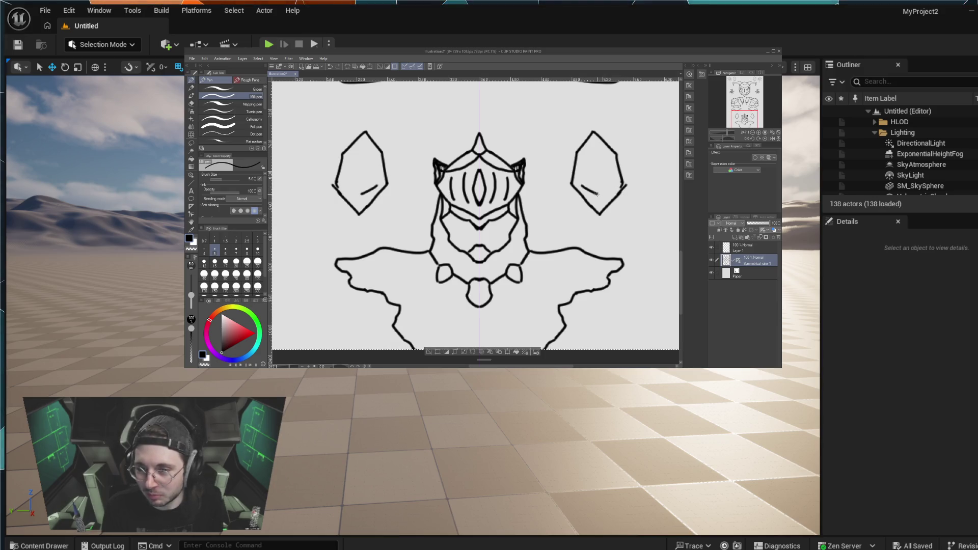
Step: Remove a stray stroke and add a vertical slit inside each diamond
key("ctrl+z")
key("ctrl+z")
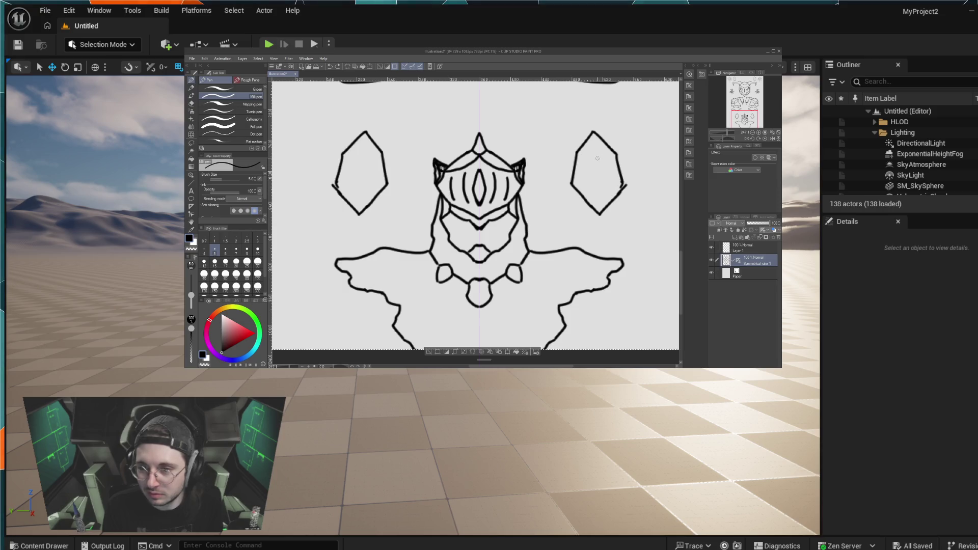
left_click_drag(595, 157, 597, 189)
key("ctrl+z")
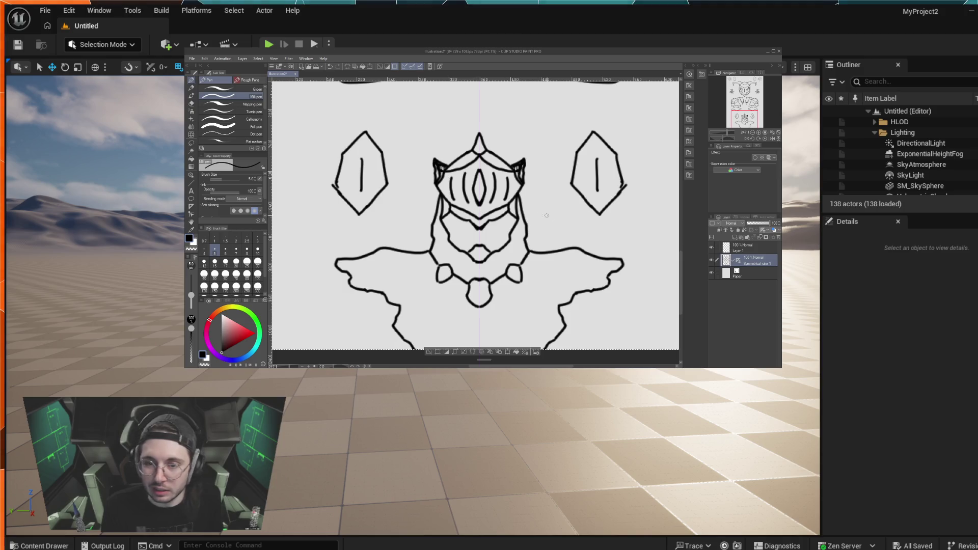
left_click_drag(482, 192, 533, 123)
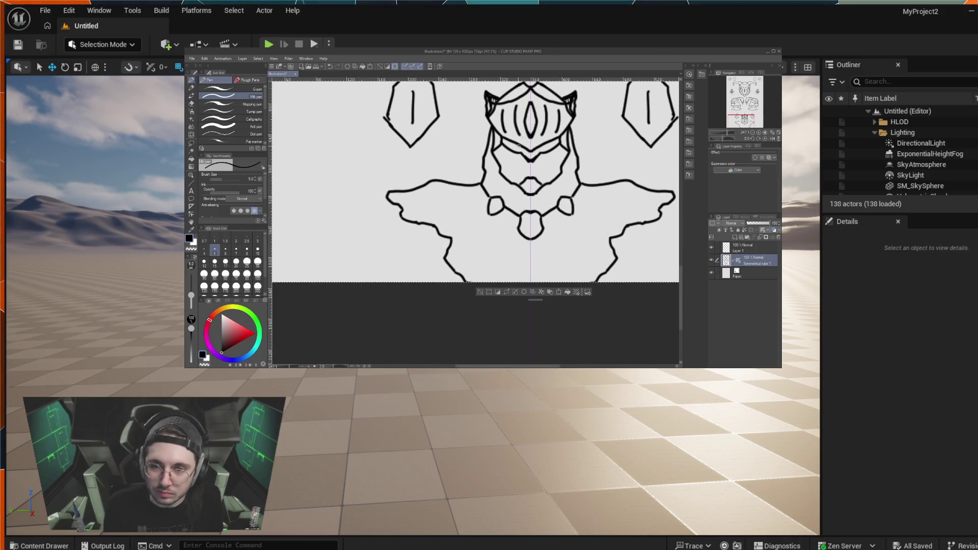
Step: Trace a mirrored line along the lower edge of the helmet's visor
left_click_drag(509, 144, 514, 146)
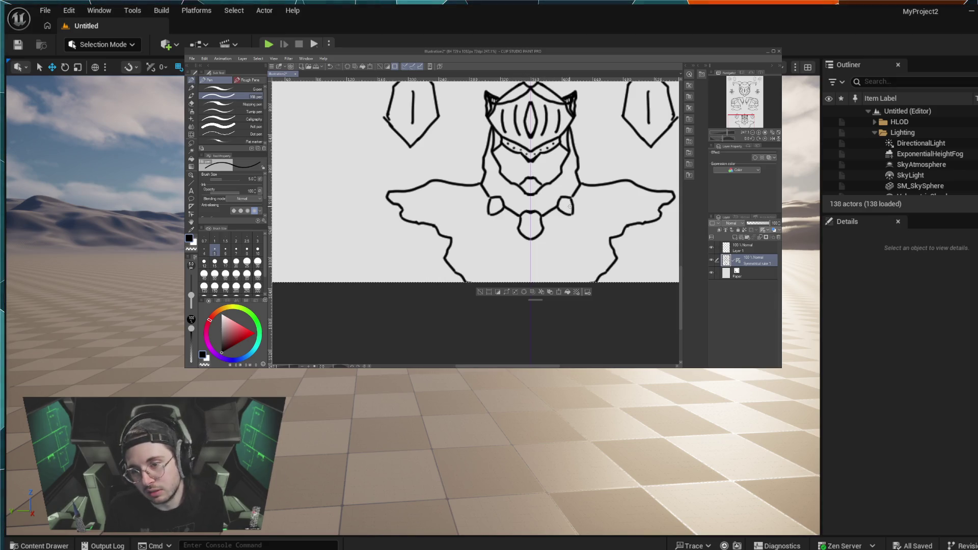
scroll(570, 212, "down", 4)
scroll(569, 214, "up", 3)
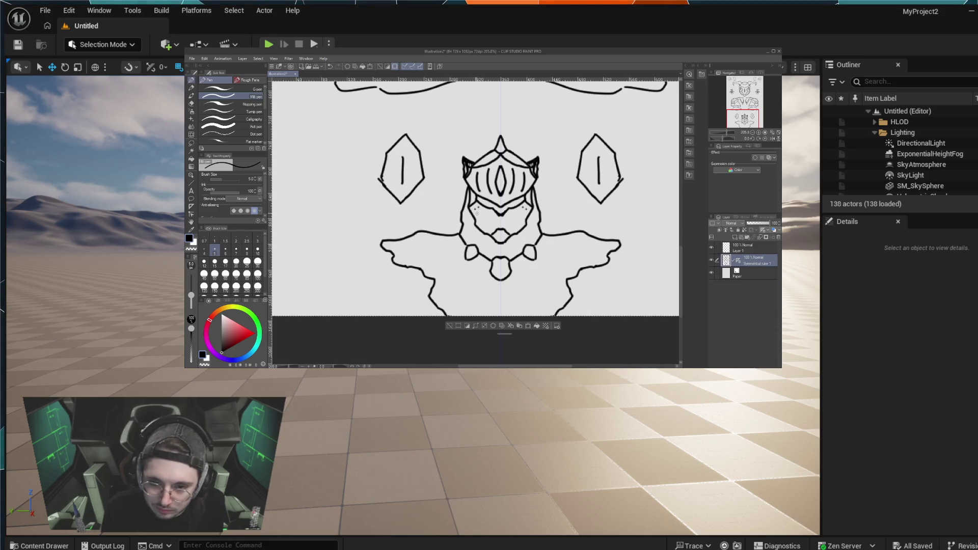
Step: Replace the earlier cheek dots with three new mirrored freckle dots
key("ctrl+z")
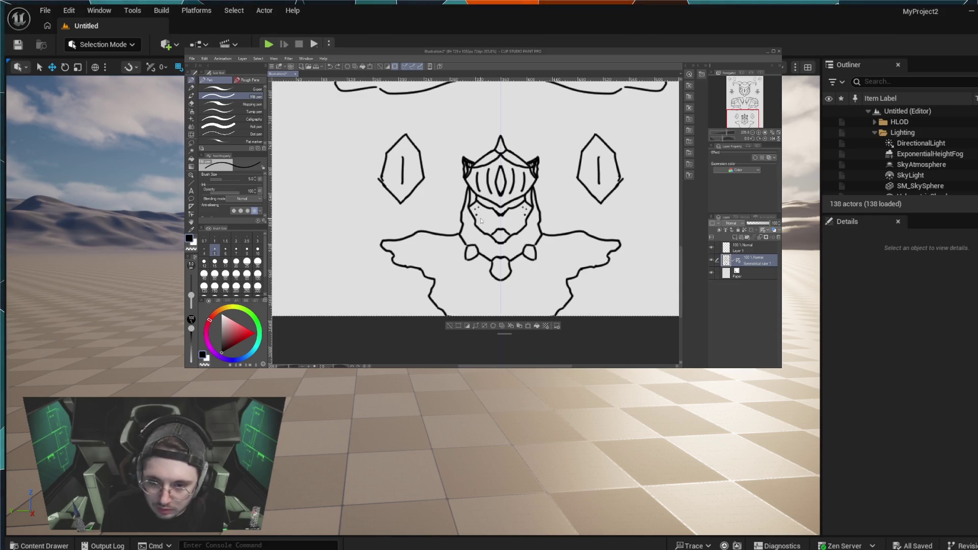
scroll(482, 218, "up", 3)
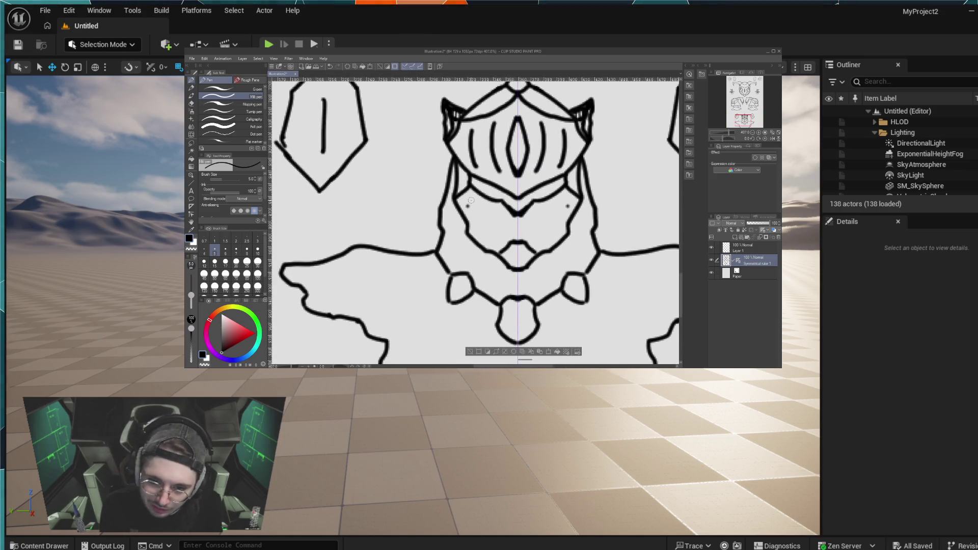
left_click(468, 203)
left_click(473, 199)
left_click(471, 213)
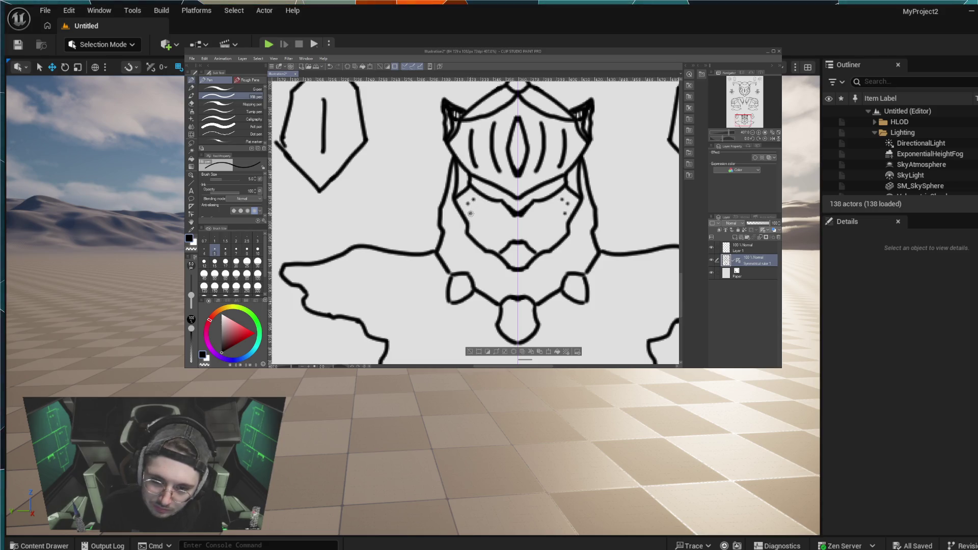
Step: Stamp four more mirrored dots across the cheeks to build a stippled pattern
left_click(473, 223)
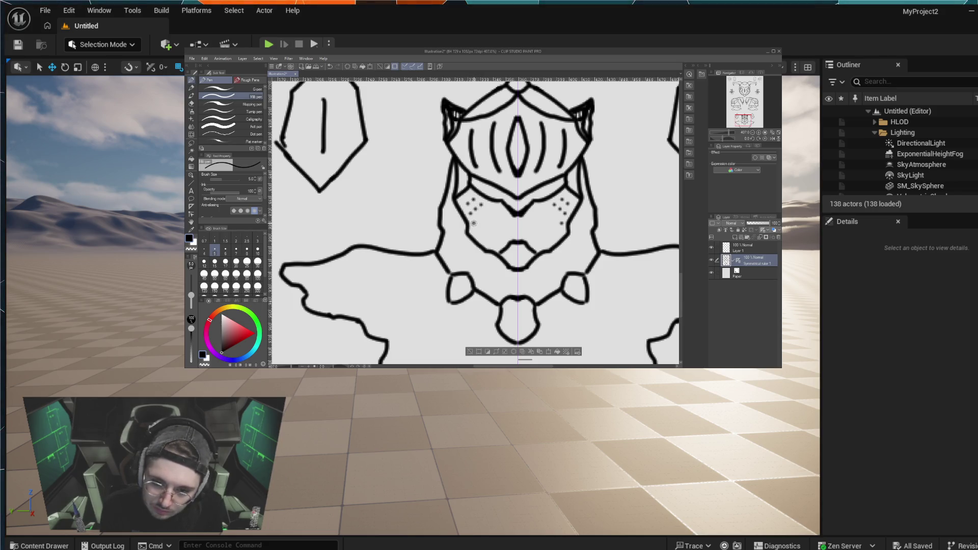
left_click(483, 214)
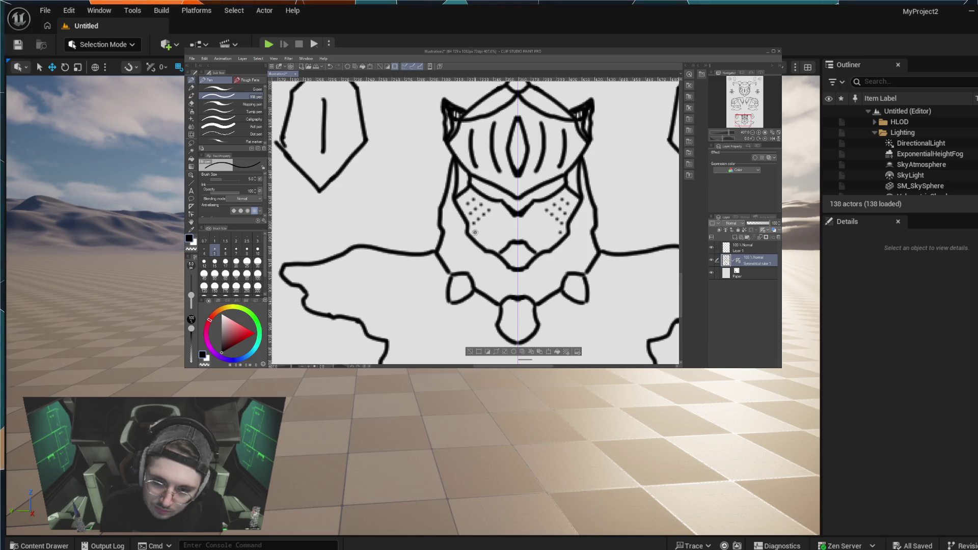
left_click(485, 224)
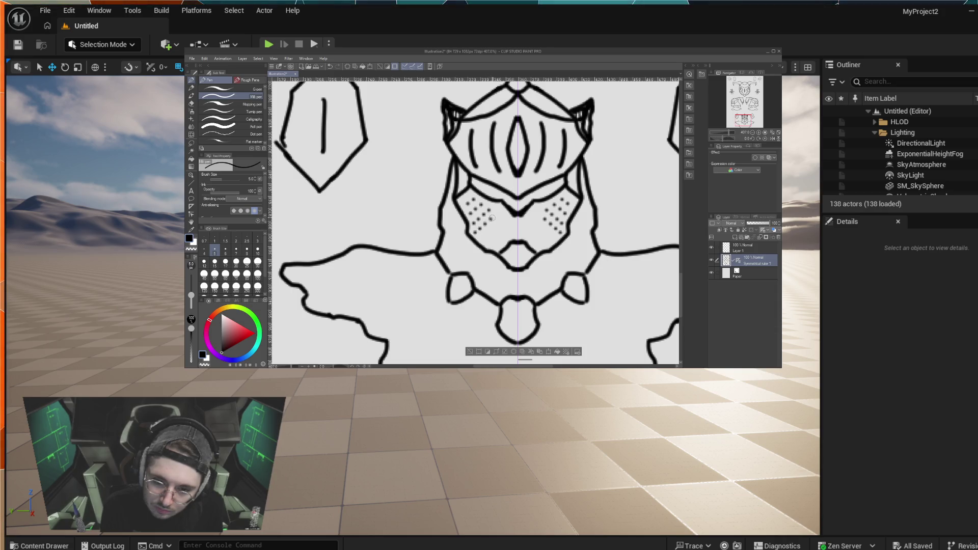
left_click(496, 214)
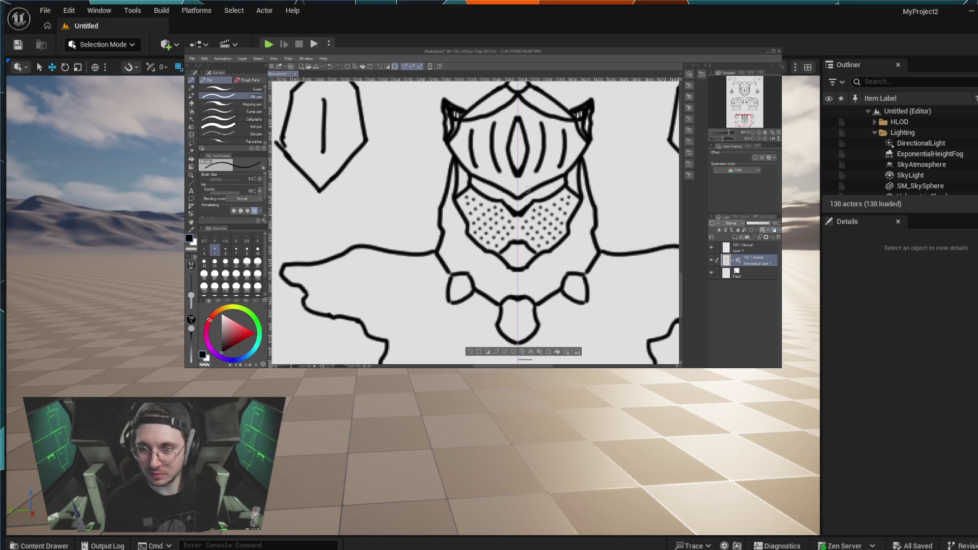
scroll(532, 232, "down", 2)
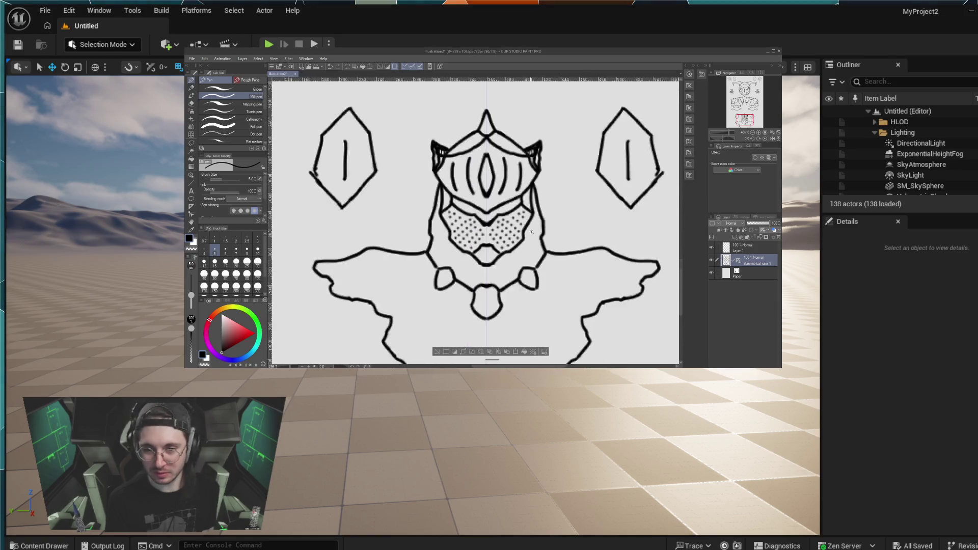
Step: Add mirrored cross marks on the shoulder wings, then try and undo collar lines toward the pendant
scroll(531, 233, "down", 1)
mouse_move(404, 230)
left_mouse_down()
mouse_move(398, 264)
mouse_move(419, 257)
left_mouse_up()
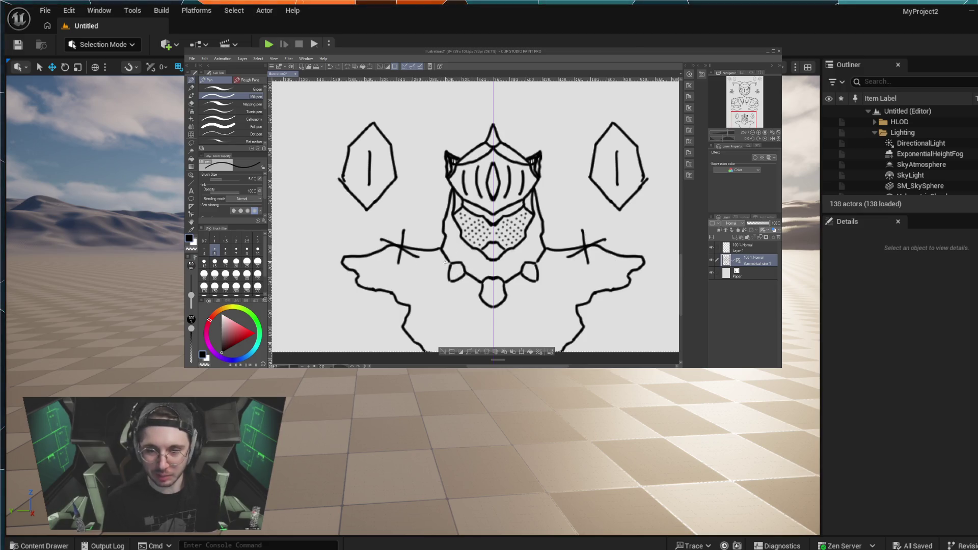
mouse_move(445, 258)
left_mouse_down()
mouse_move(438, 275)
mouse_move(479, 296)
left_mouse_up()
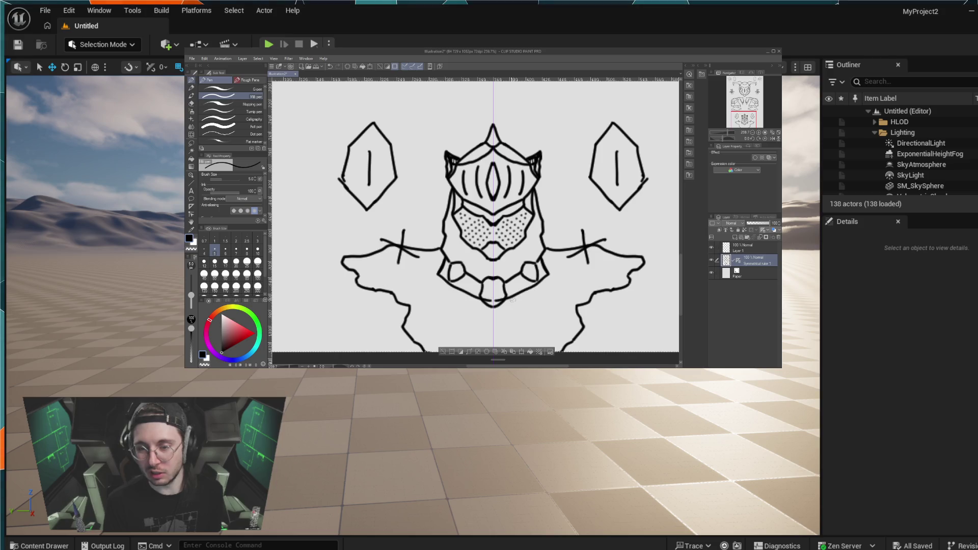
left_click_drag(438, 275, 488, 304)
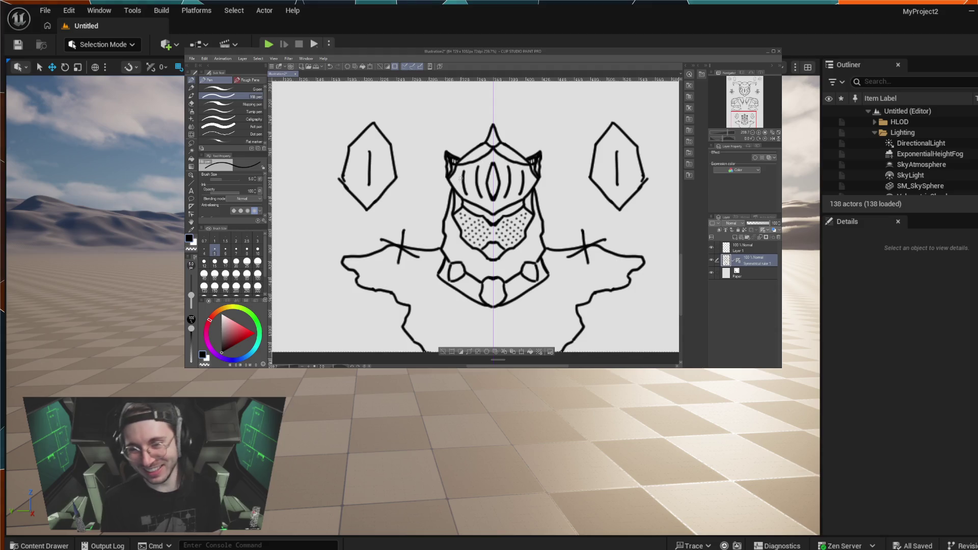
key("ctrl+z")
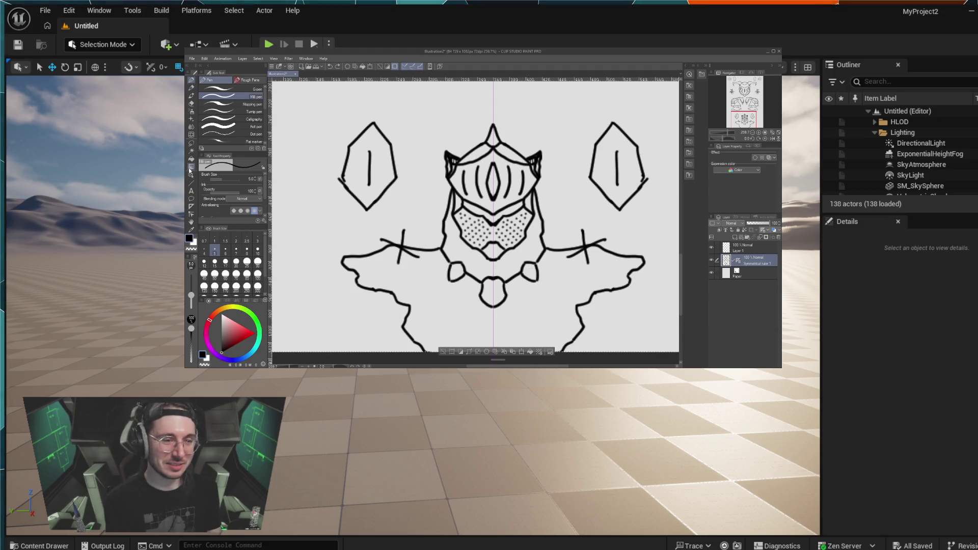
left_click(191, 103)
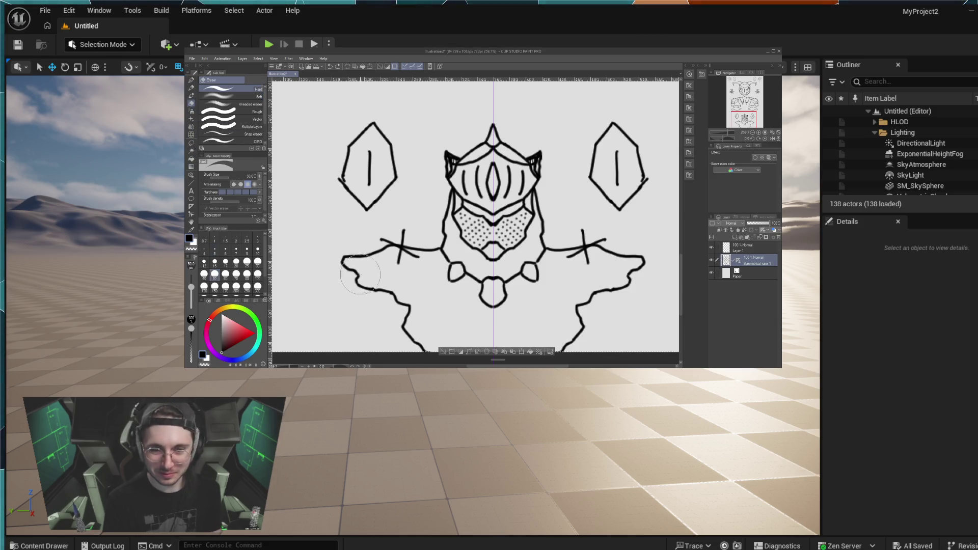
Step: Erase the wing's top edge, the side diamonds, the lower wing curves, stray marks and the chin piece
mouse_move(348, 267)
left_mouse_down()
mouse_move(356, 250)
mouse_move(393, 240)
mouse_move(422, 251)
left_mouse_up()
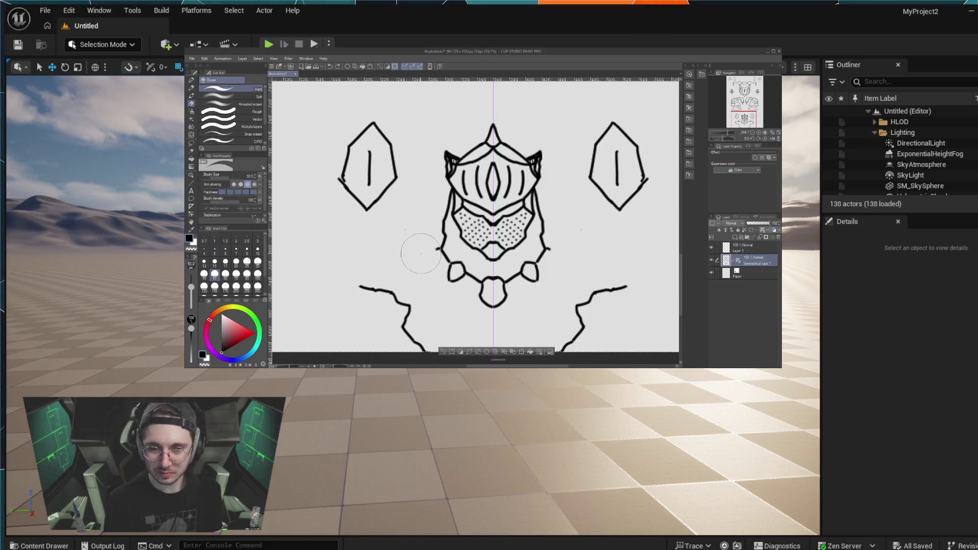
mouse_move(345, 189)
left_mouse_down()
mouse_move(345, 158)
mouse_move(372, 197)
left_mouse_up()
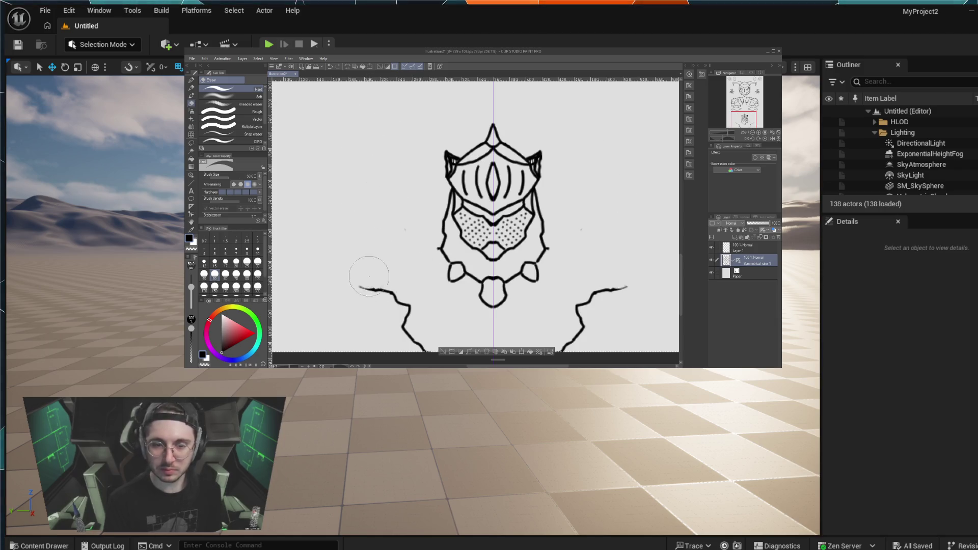
left_click_drag(359, 282, 425, 350)
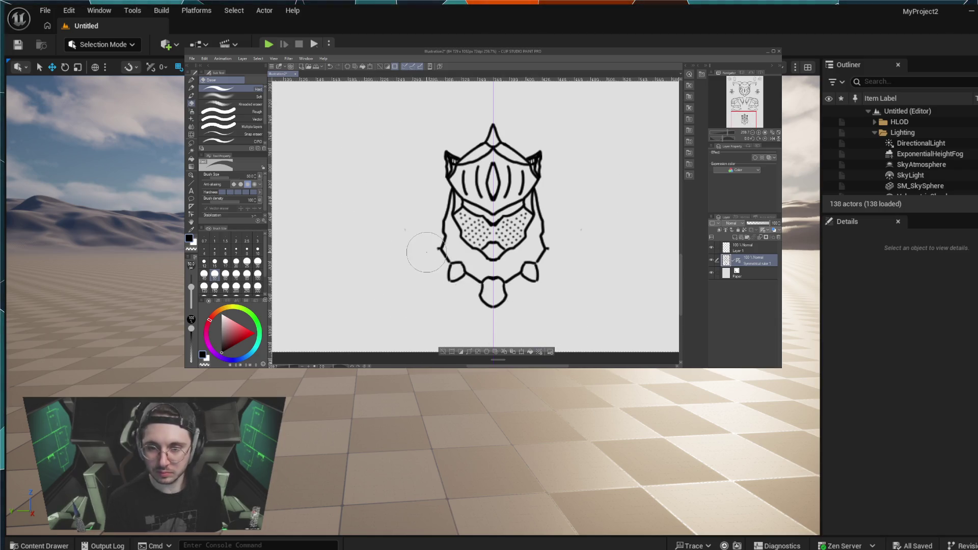
left_click_drag(421, 252, 430, 264)
left_click_drag(490, 329, 492, 306)
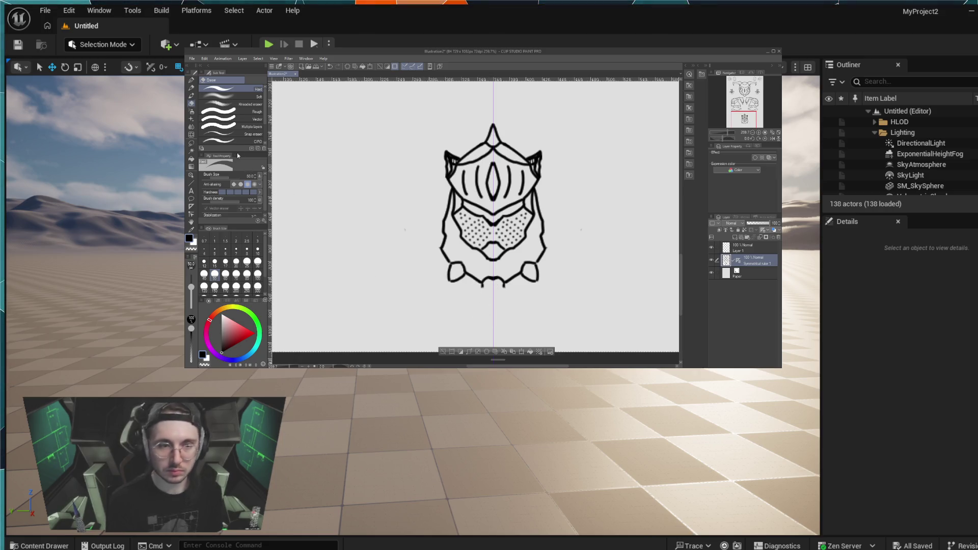
key("p")
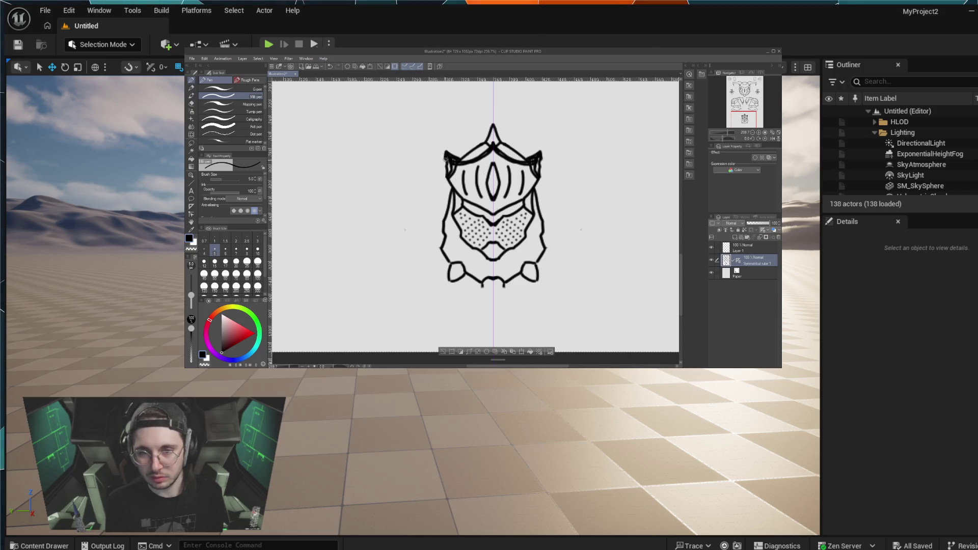
Step: Thicken the helmet's side edges and ink a mirrored heart-shaped chin with small curls
left_click_drag(445, 164, 459, 197)
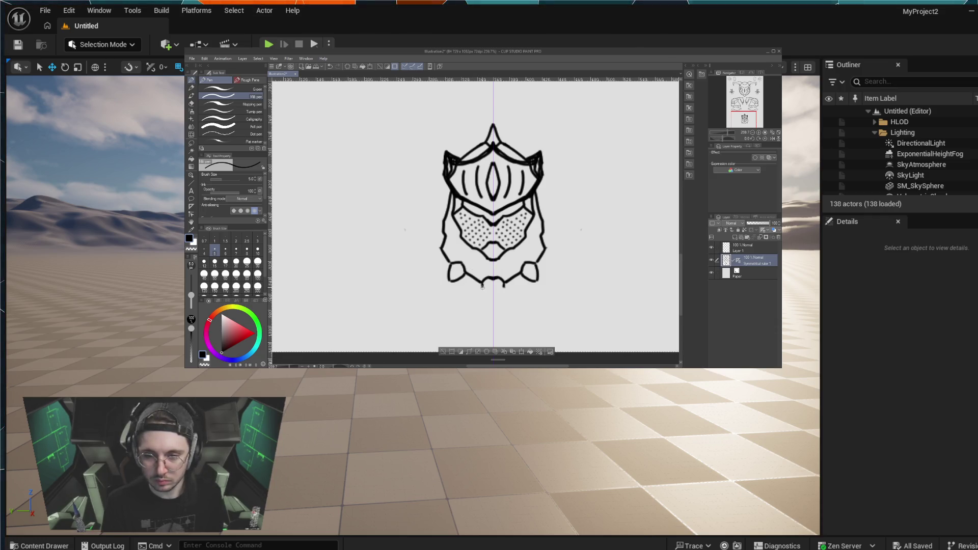
left_click_drag(482, 287, 488, 294)
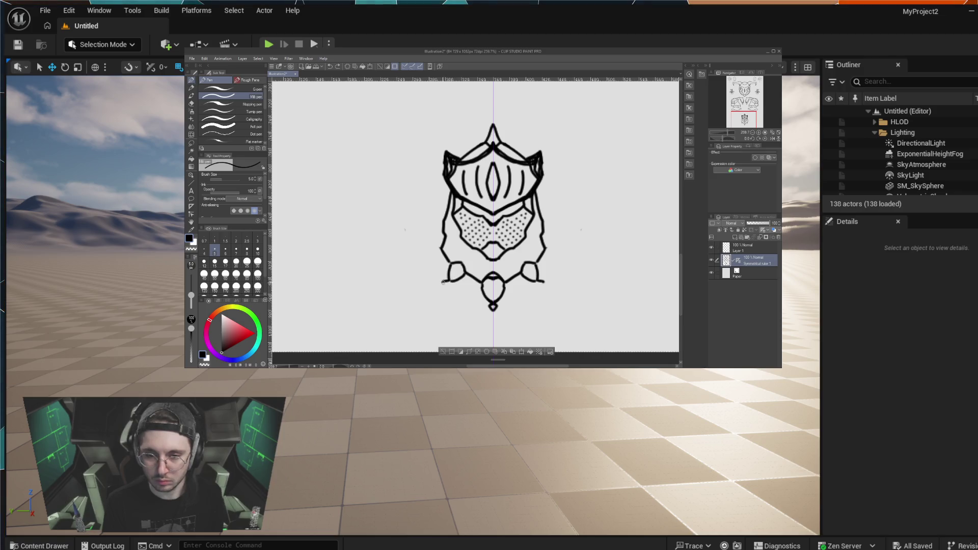
left_click_drag(448, 287, 449, 285)
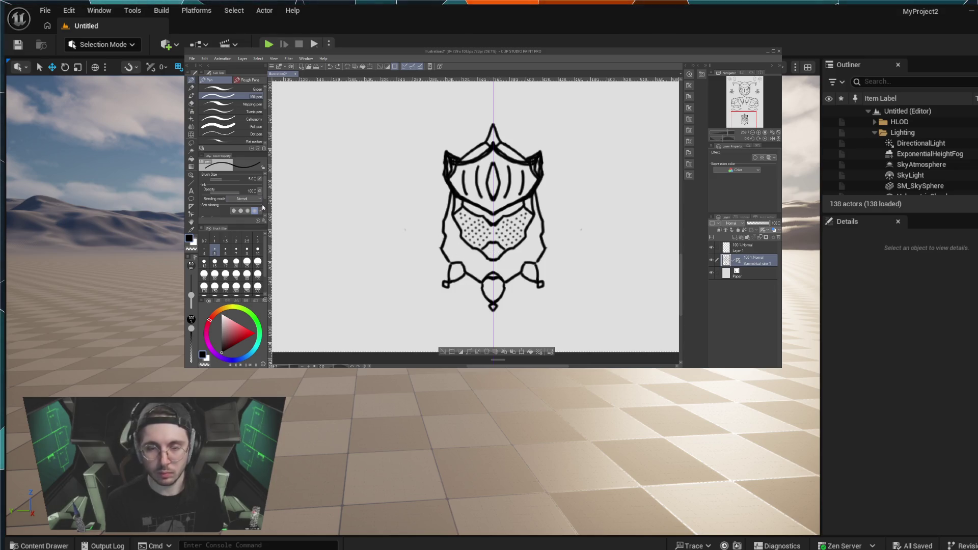
Step: Shrink the Eraser brush to size 2.5 and switch back to the Unreal desert level
key("e")
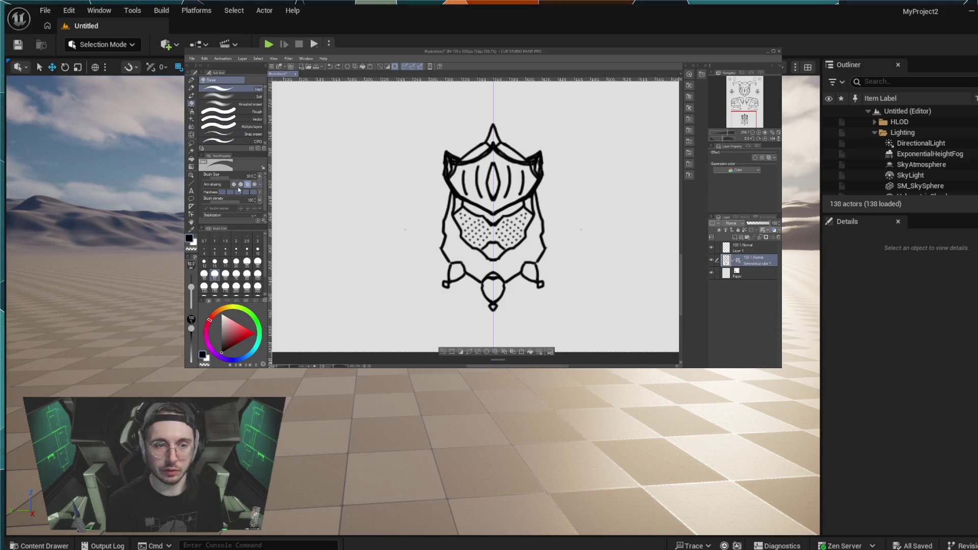
left_click_drag(227, 177, 219, 178)
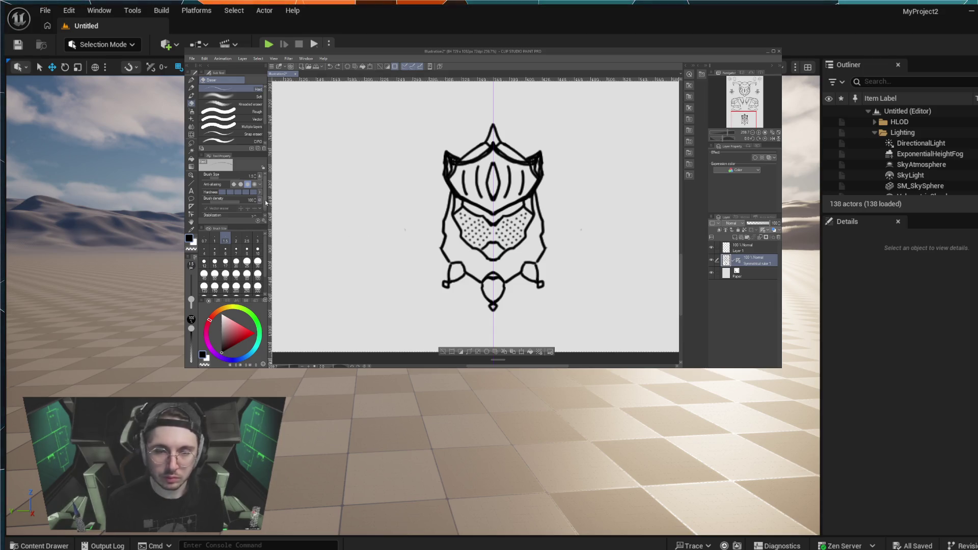
left_click(247, 238)
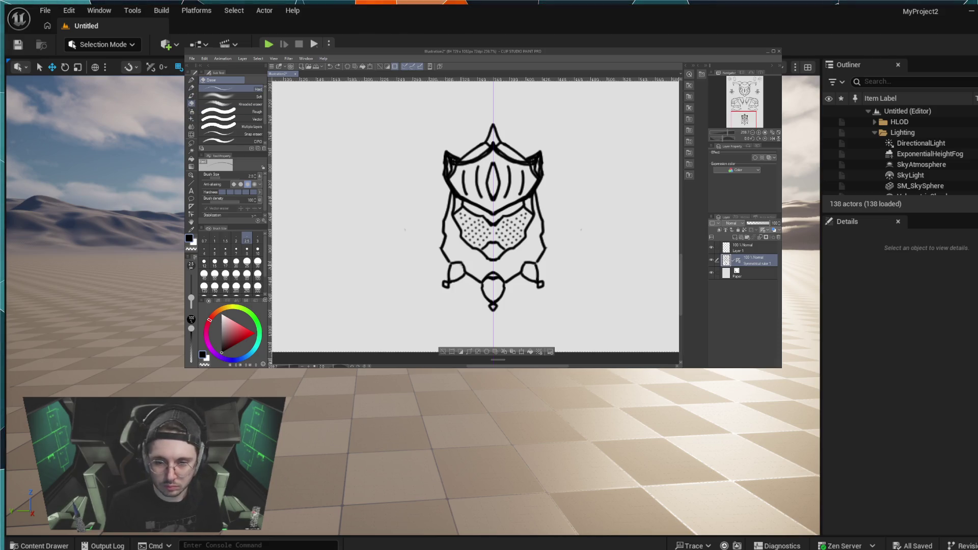
key("alt+Tab")
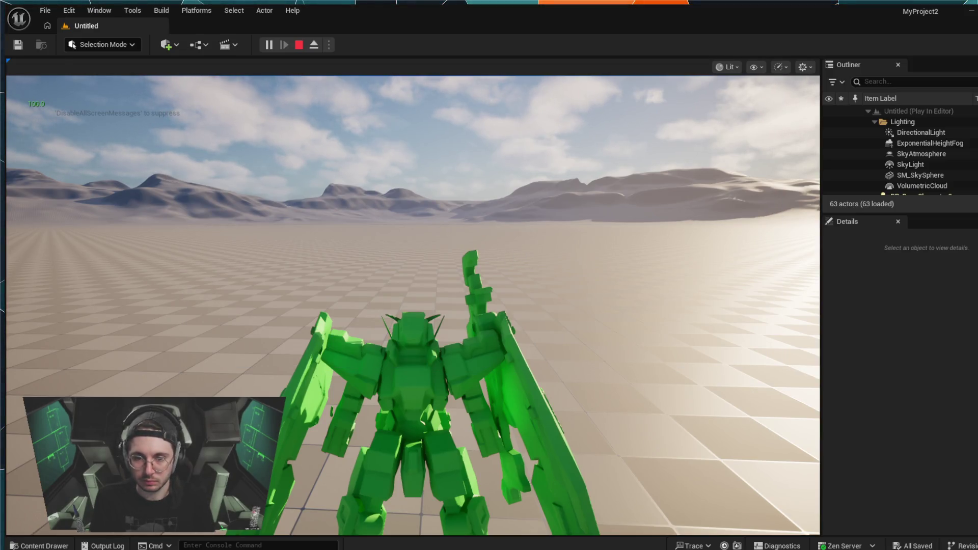
Step: Take control of the mech in the running game, then stop the Play In Editor session
left_click(413, 306)
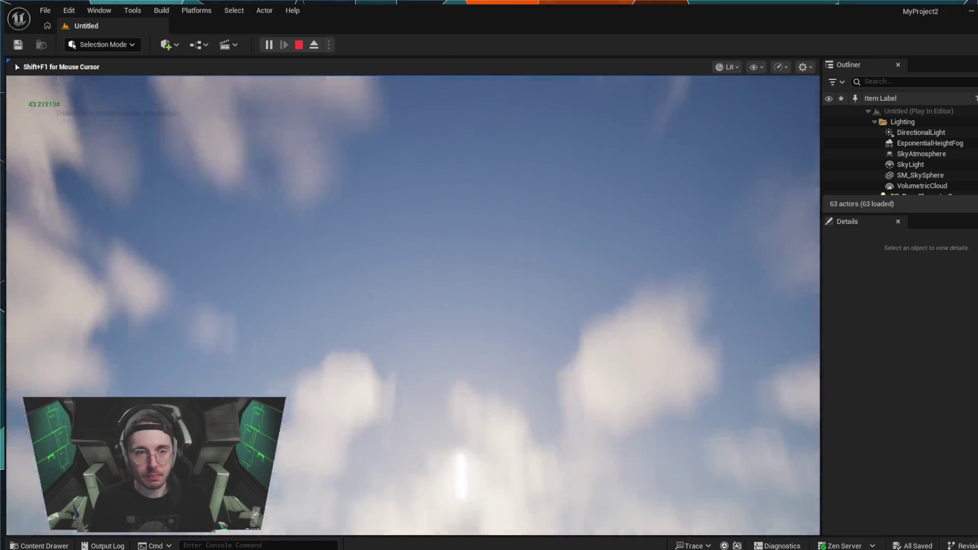
key("Escape")
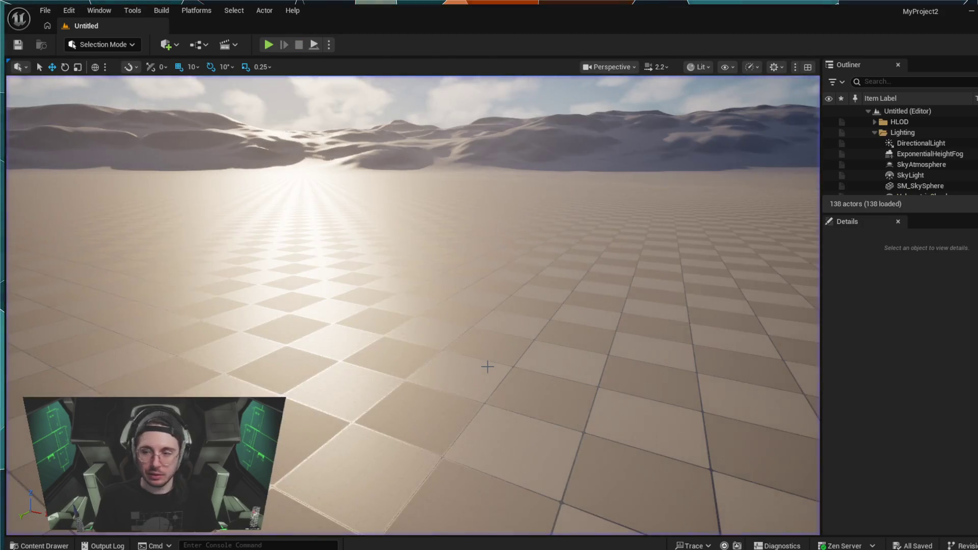
Step: Clear the landscape selection and start Play In Editor with the green mech in the desert
left_click(560, 351)
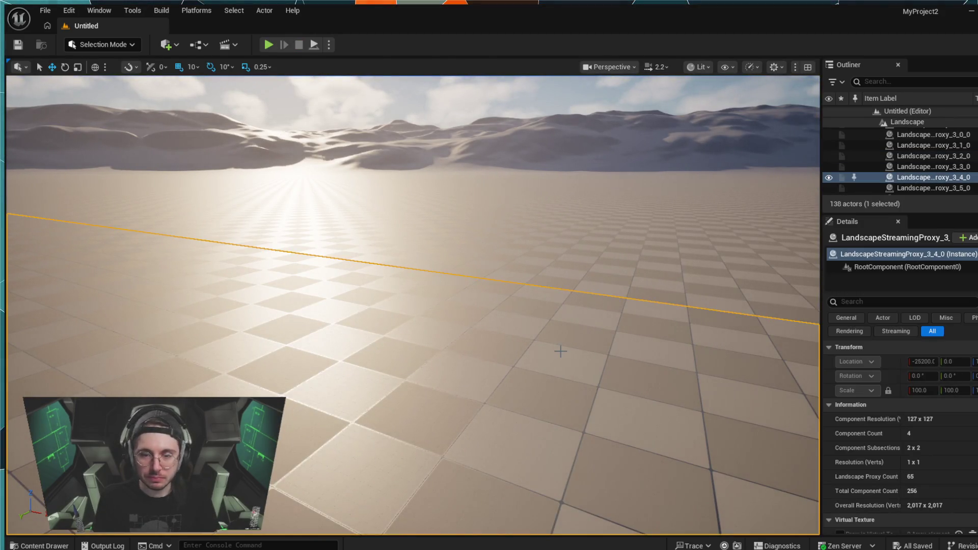
key("Escape")
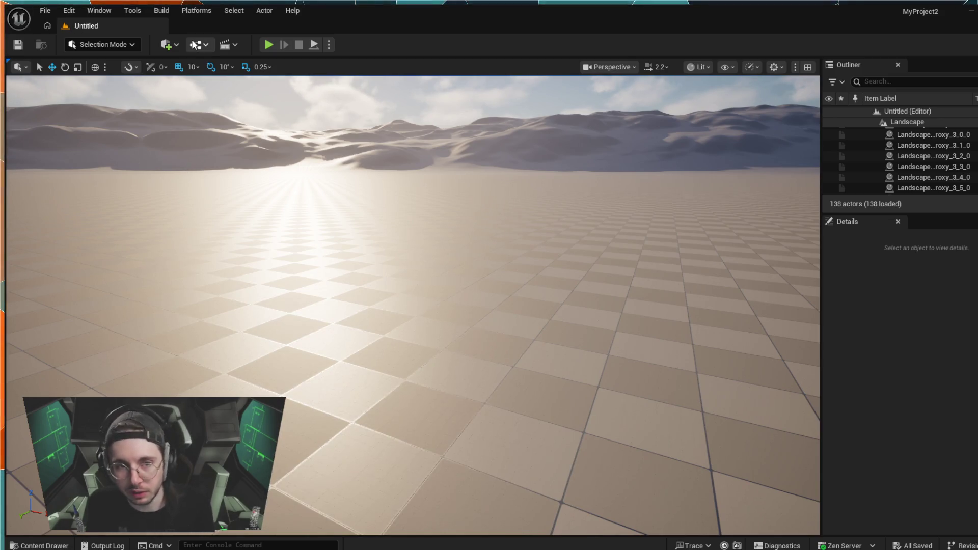
left_click(274, 41)
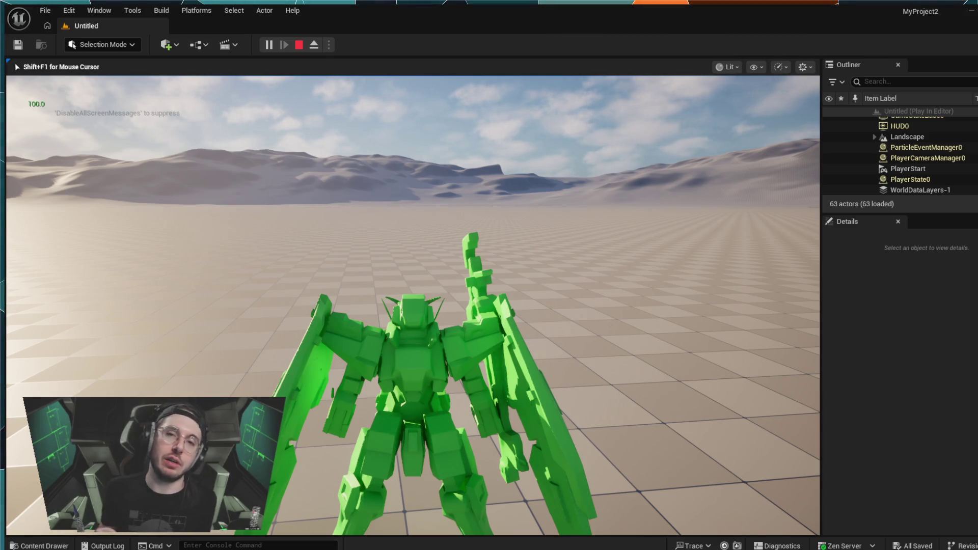
Step: Boost the mech forward and jump, draining its energy just below 100
key("shift")
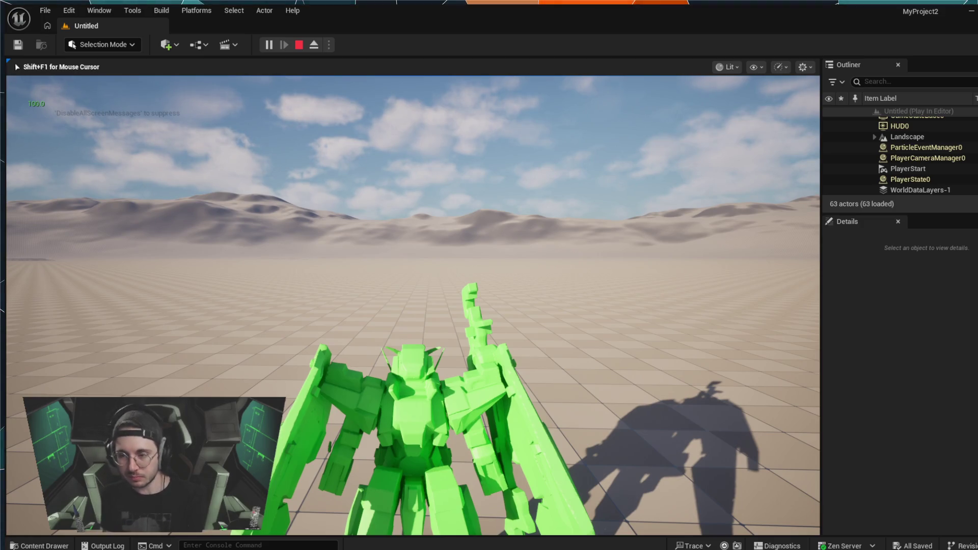
key("space")
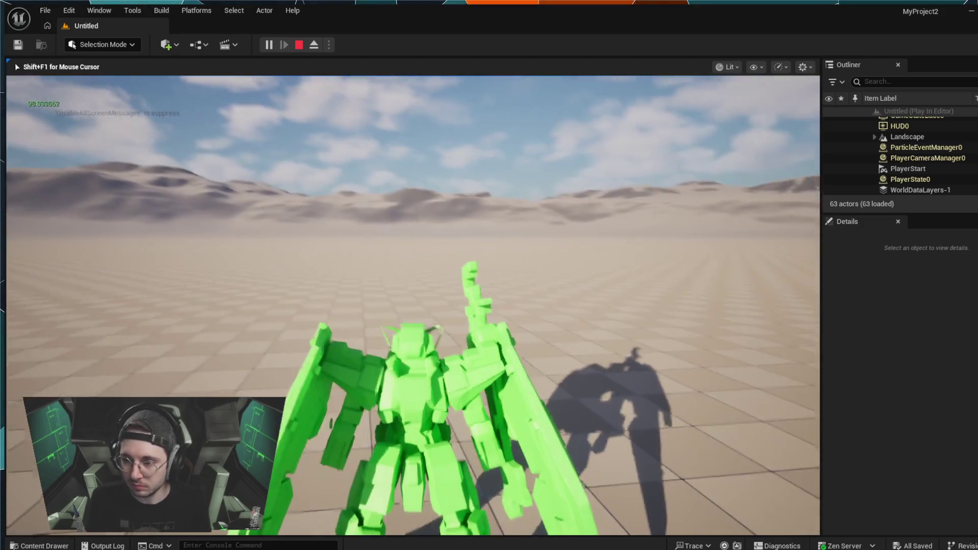
Step: Stop the playtest, swing the editor view toward the sky, and launch a new session
key("Escape")
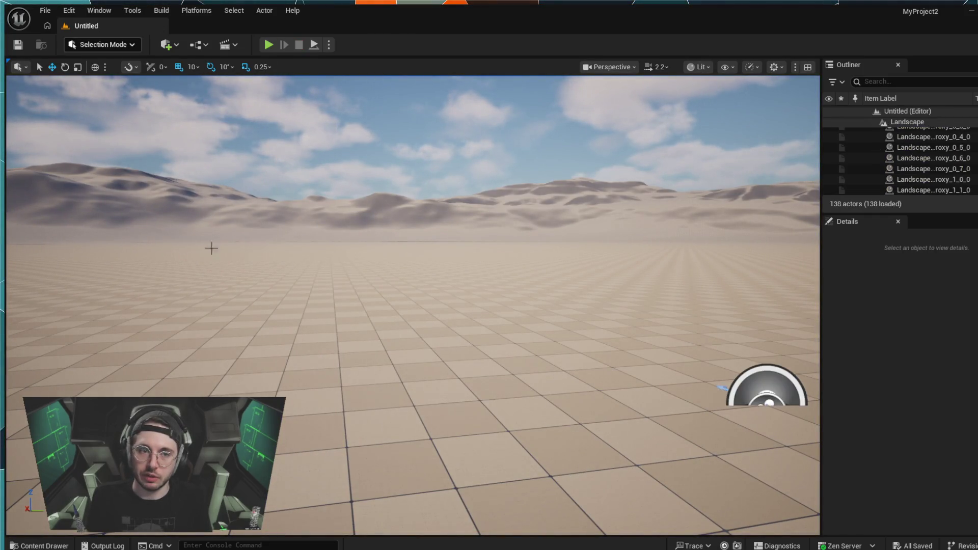
left_click(480, 275)
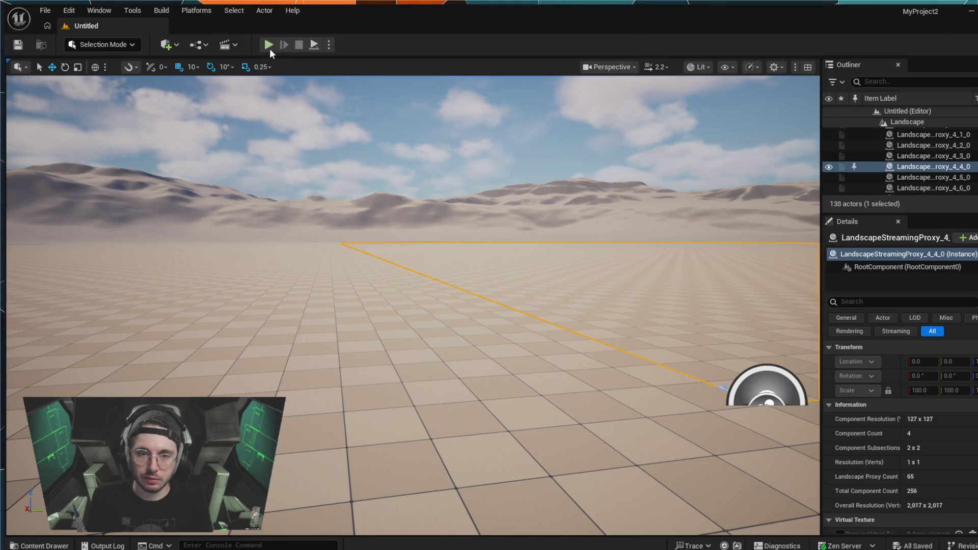
left_click_drag(407, 306, 433, 277)
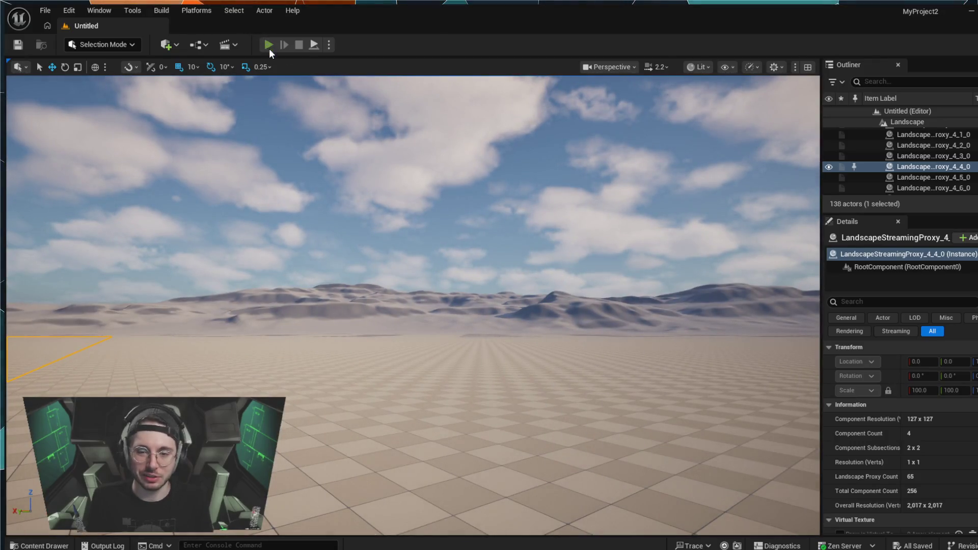
left_click(268, 46)
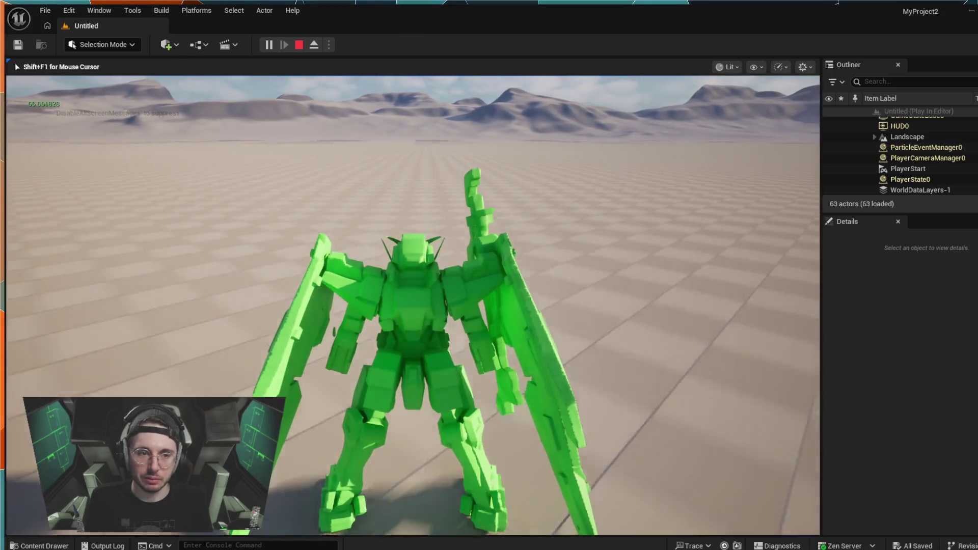
Step: Jump until MANA DEPLETED appears, stop, then relaunch the playtest with Alt+P
key("space")
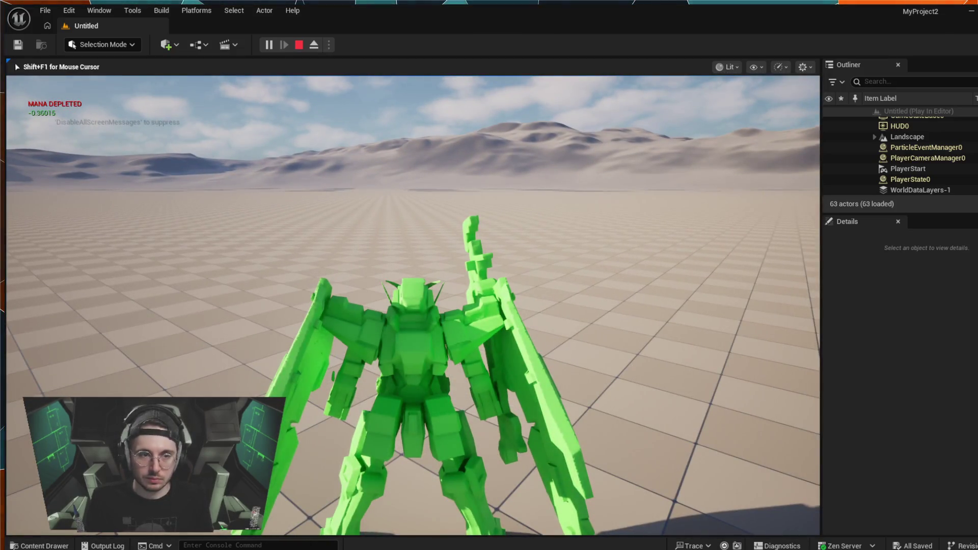
key("Escape")
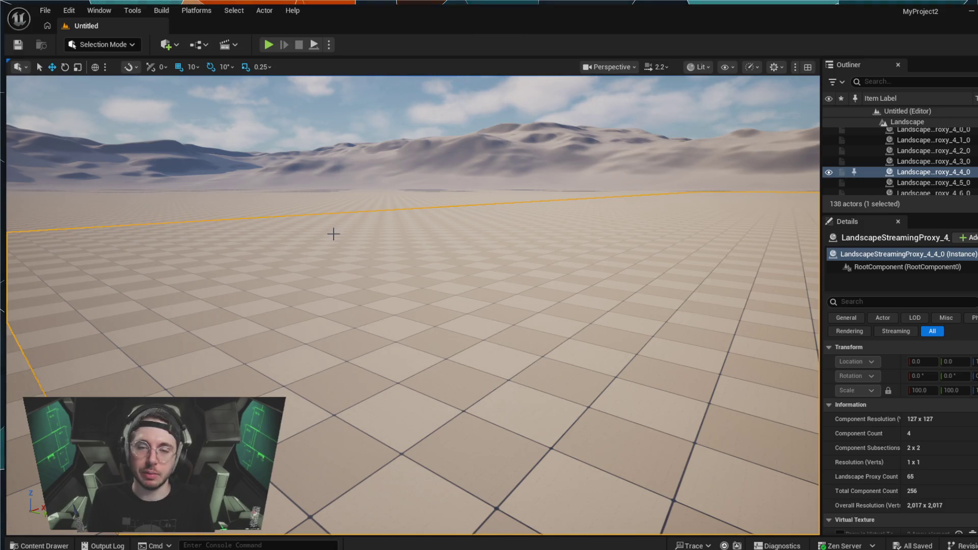
key("alt+p")
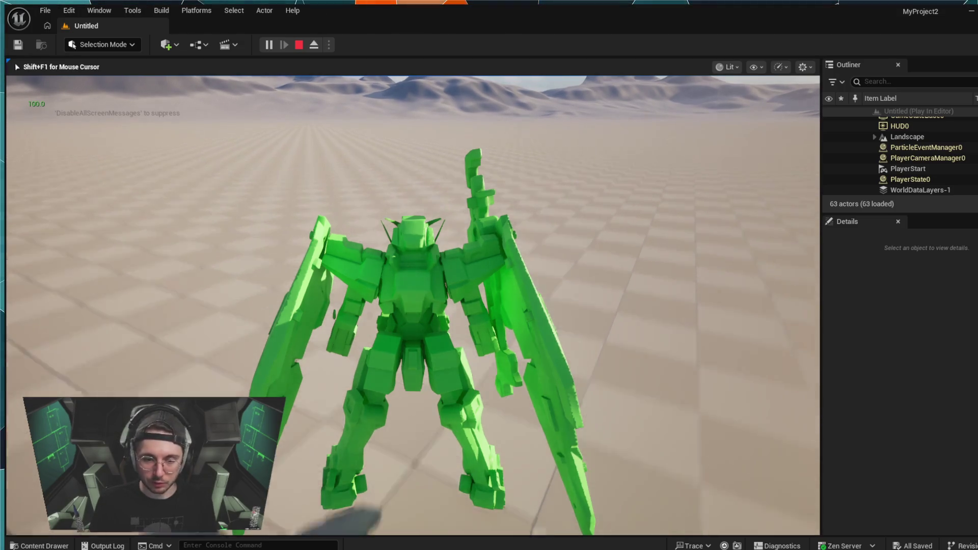
Step: End the playtest and open the Content Drawer at Content > blueprints
key("Escape")
key("ctrl+space")
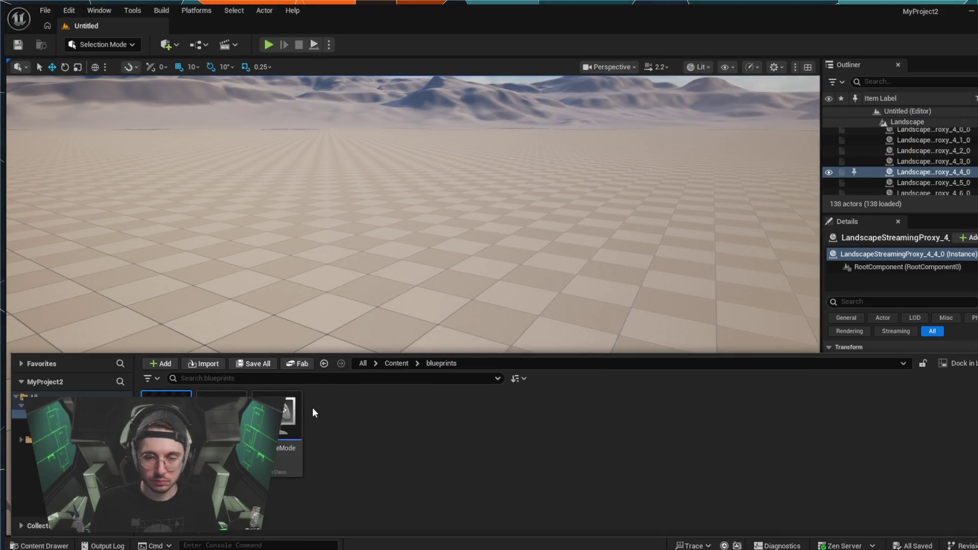
Step: Open BP_BaseCharacter's EventGraph and pan to the Fuel/Energy System block
key("Return")
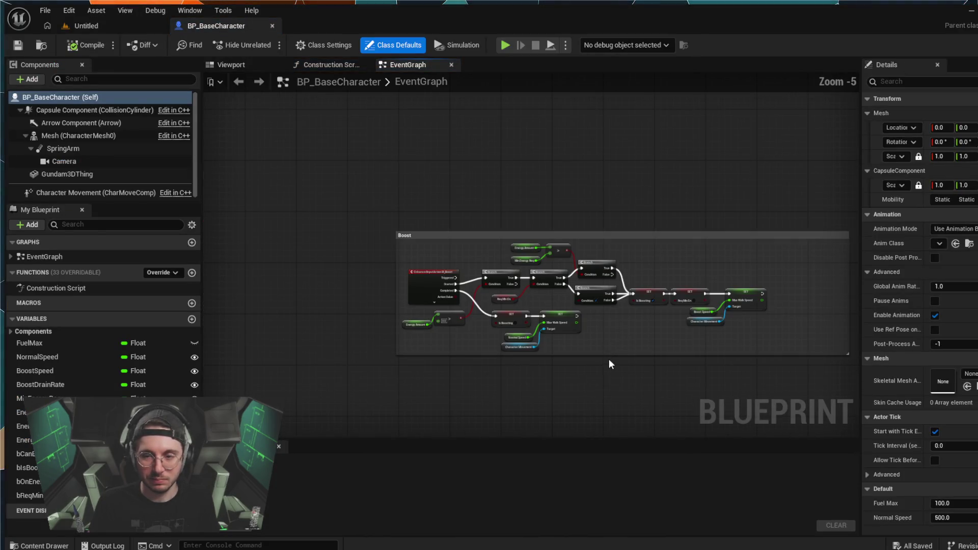
mouse_move(609, 359)
left_mouse_down()
mouse_move(540, 322)
mouse_move(484, 259)
mouse_move(518, 243)
left_mouse_up()
scroll(516, 248, "down", 2)
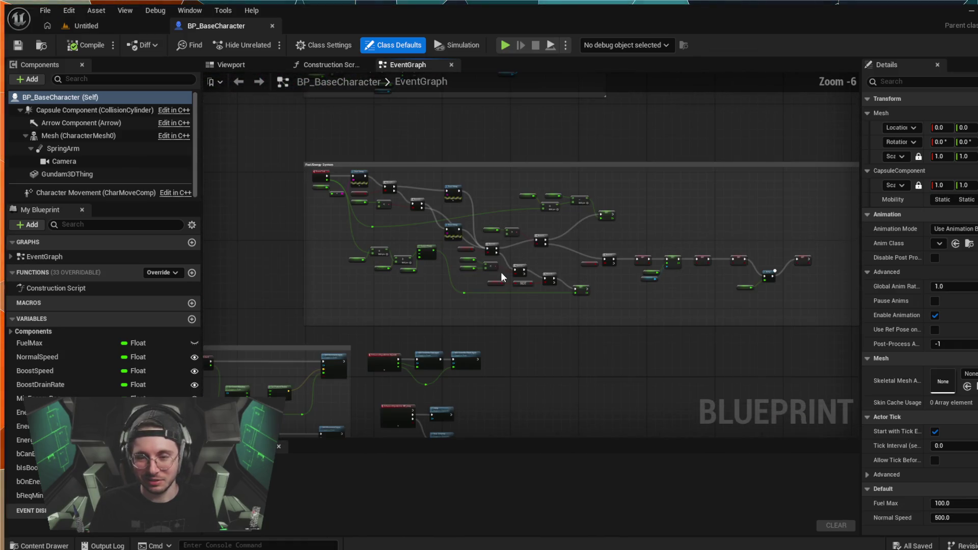
scroll(484, 283, "up", 2)
left_click_drag(484, 283, 582, 343)
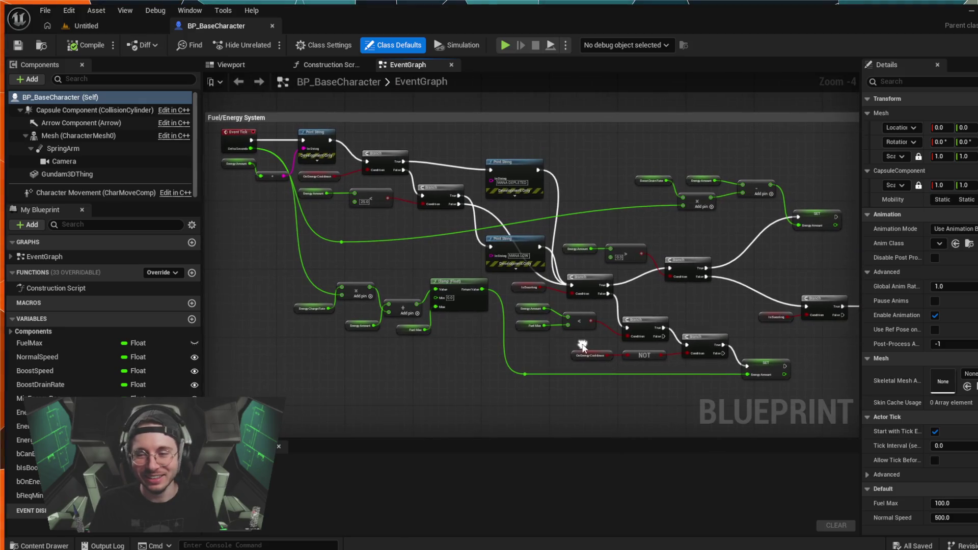
scroll(414, 243, "up", 1)
mouse_move(414, 243)
left_mouse_down()
mouse_move(531, 271)
mouse_move(533, 325)
mouse_move(383, 282)
mouse_move(585, 286)
mouse_move(710, 256)
mouse_move(664, 231)
mouse_move(543, 237)
mouse_move(498, 217)
mouse_move(586, 219)
mouse_move(563, 237)
mouse_move(662, 244)
left_mouse_up()
scroll(533, 321, "down", 1)
Step: Frame the Branch, Clamp, Add, Print String and Event Tick nodes of the energy logic
left_click_drag(509, 250, 603, 259)
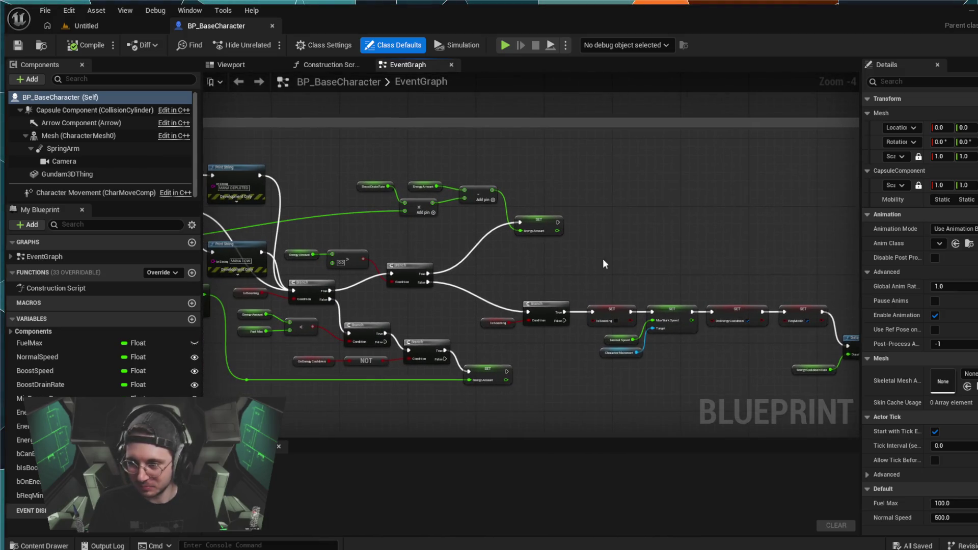
left_click_drag(457, 346, 571, 352)
left_click_drag(464, 408, 540, 402)
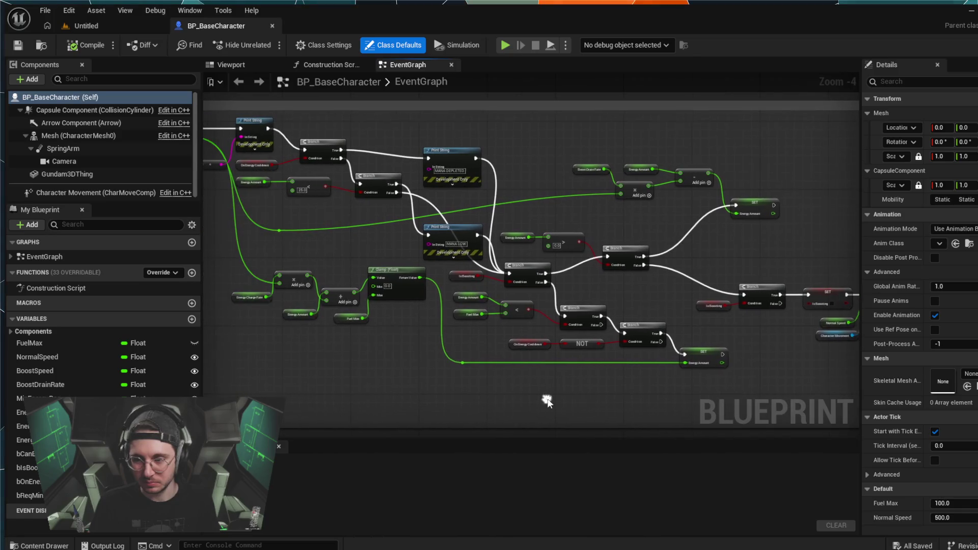
left_click_drag(387, 341, 441, 346)
scroll(440, 345, "up", 1)
scroll(430, 377, "up", 1)
mouse_move(209, 201)
left_mouse_down()
mouse_move(320, 283)
mouse_move(353, 345)
left_mouse_up()
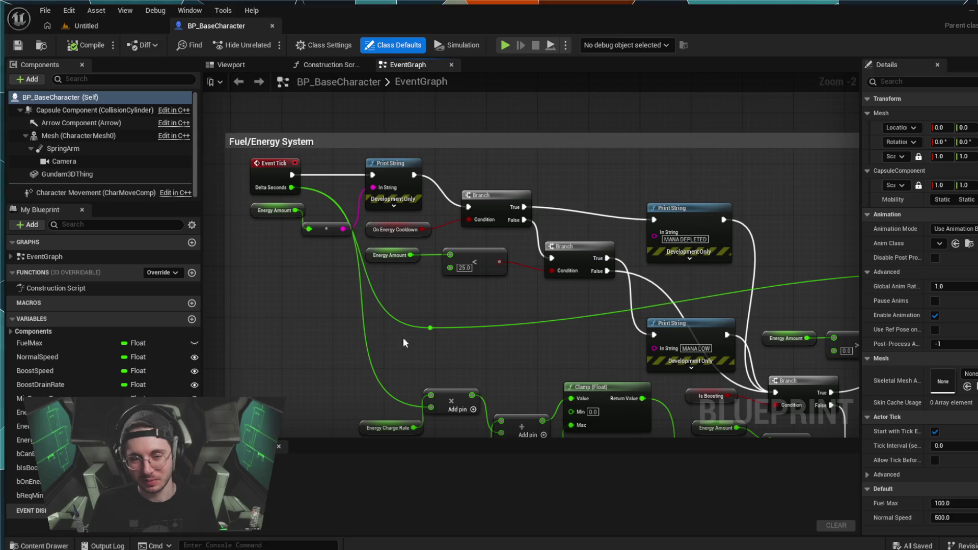
left_click_drag(475, 349, 421, 317)
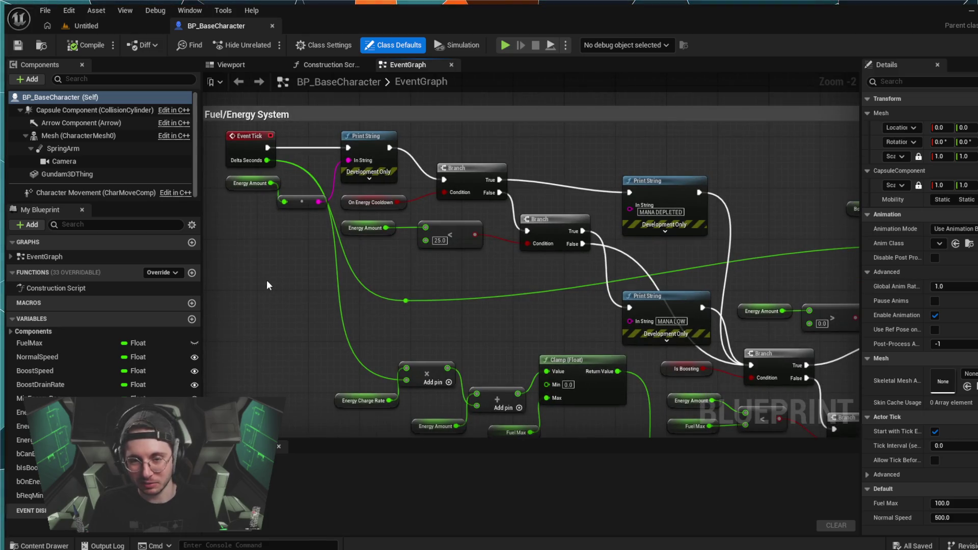
left_click_drag(267, 280, 257, 275)
mouse_move(425, 272)
left_mouse_down()
mouse_move(412, 271)
mouse_move(428, 284)
left_mouse_up()
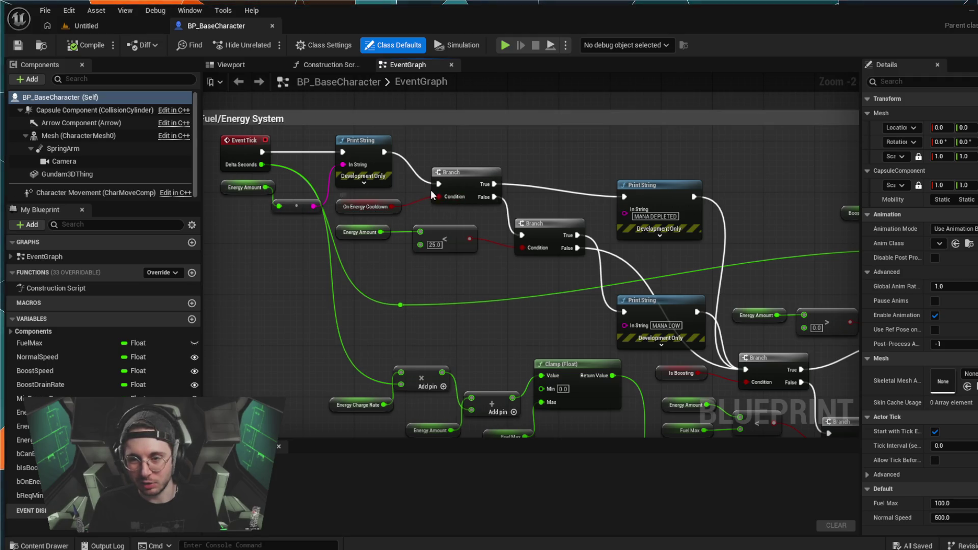
left_click_drag(762, 198, 709, 180)
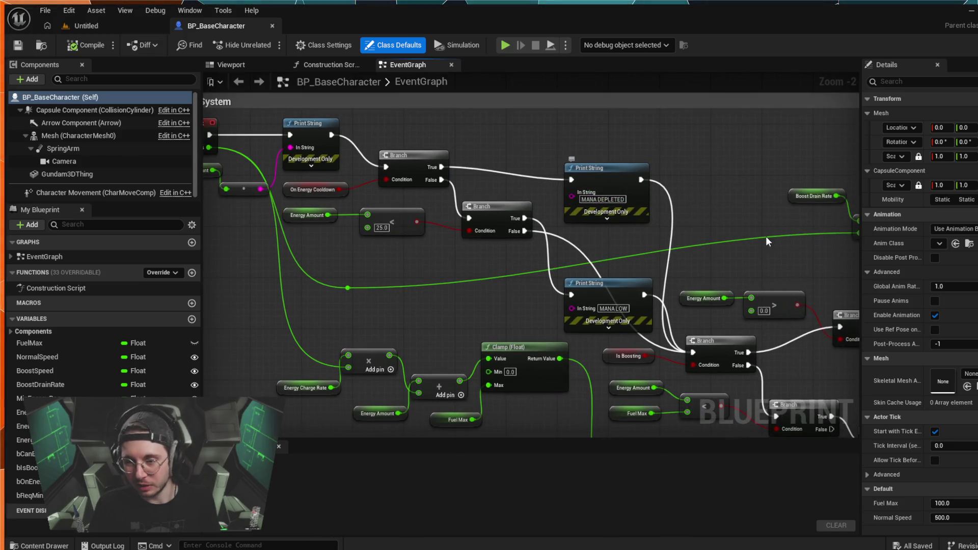
mouse_move(765, 237)
left_mouse_down()
mouse_move(714, 212)
mouse_move(655, 159)
left_mouse_up()
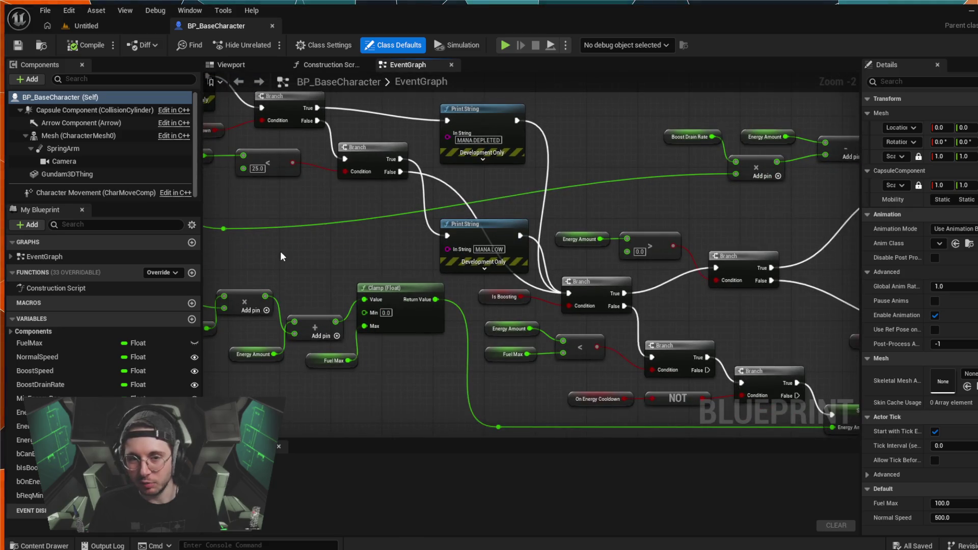
left_click_drag(306, 109, 371, 145)
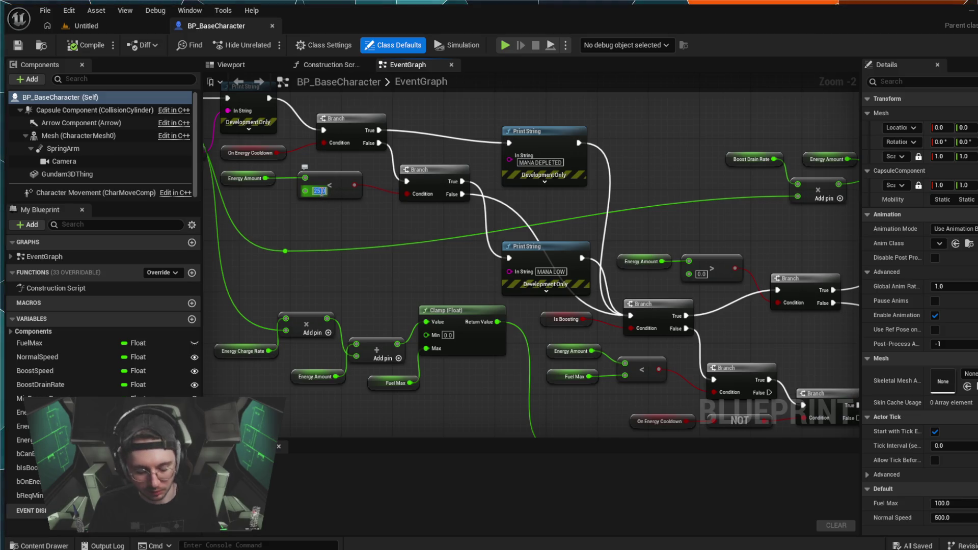
Step: Set the less-than node's threshold to 30 and compile BP_BaseCharacter
type("30")
key("Return")
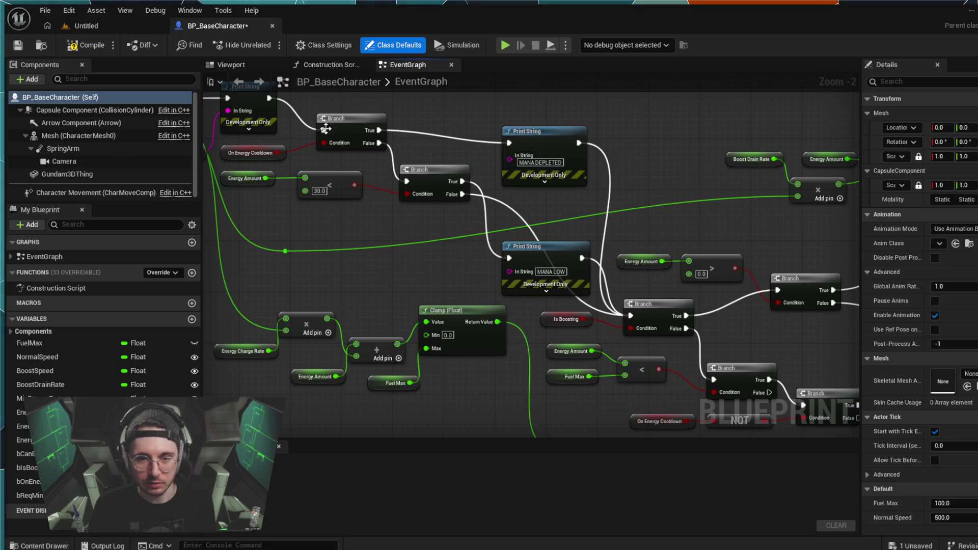
left_click(86, 44)
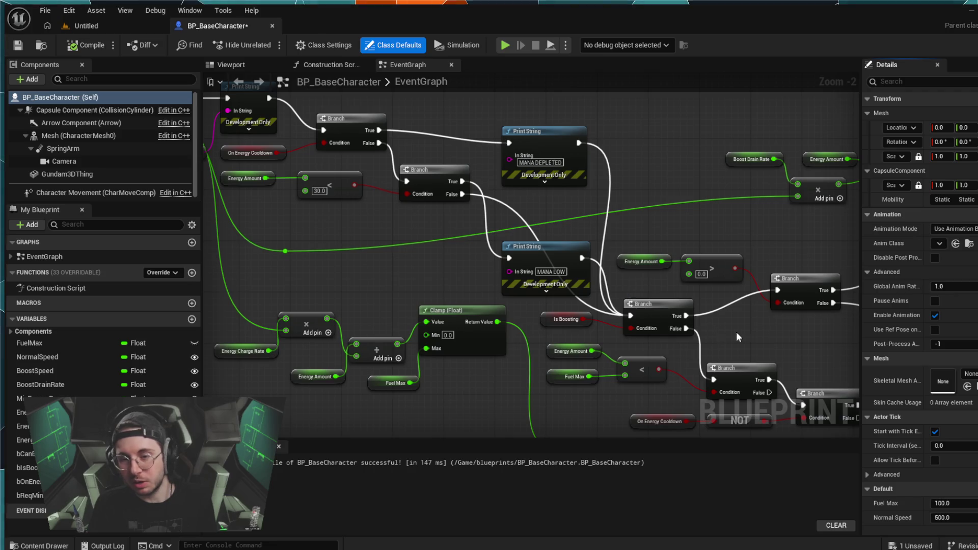
left_click_drag(727, 336, 647, 287)
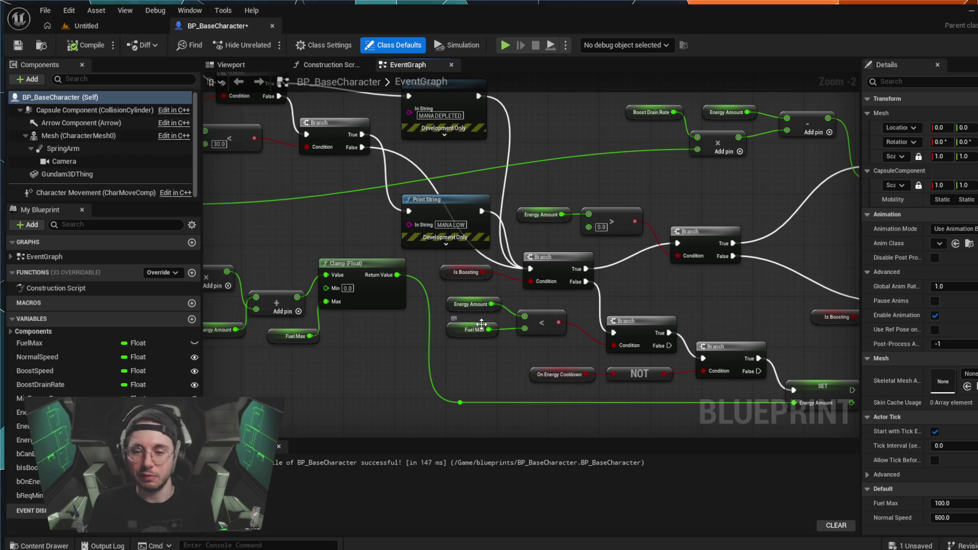
left_click_drag(718, 359, 598, 333)
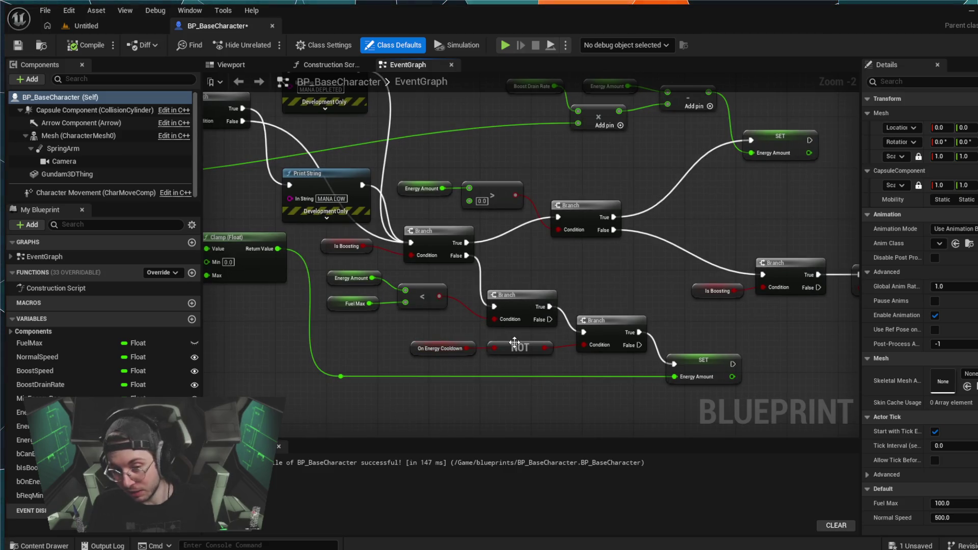
mouse_move(402, 349)
left_mouse_down()
mouse_move(377, 317)
mouse_move(520, 351)
mouse_move(660, 350)
left_mouse_up()
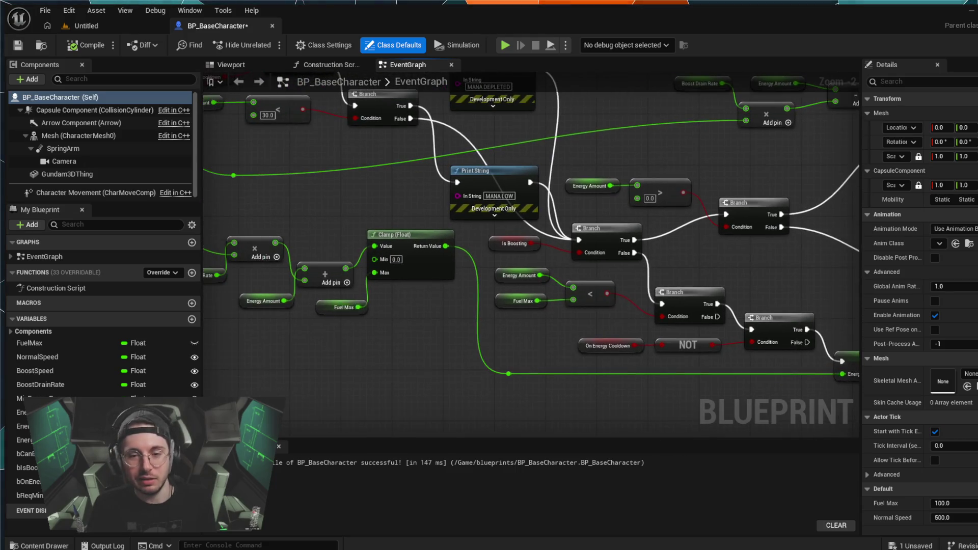
left_click_drag(255, 225, 374, 280)
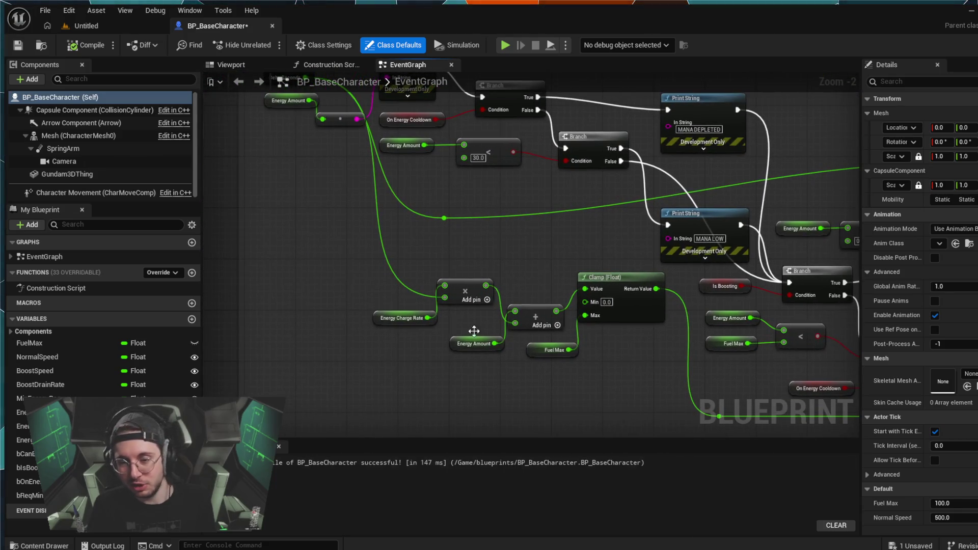
mouse_move(585, 301)
left_mouse_down()
mouse_move(591, 343)
mouse_move(557, 336)
mouse_move(582, 353)
mouse_move(310, 338)
left_mouse_up()
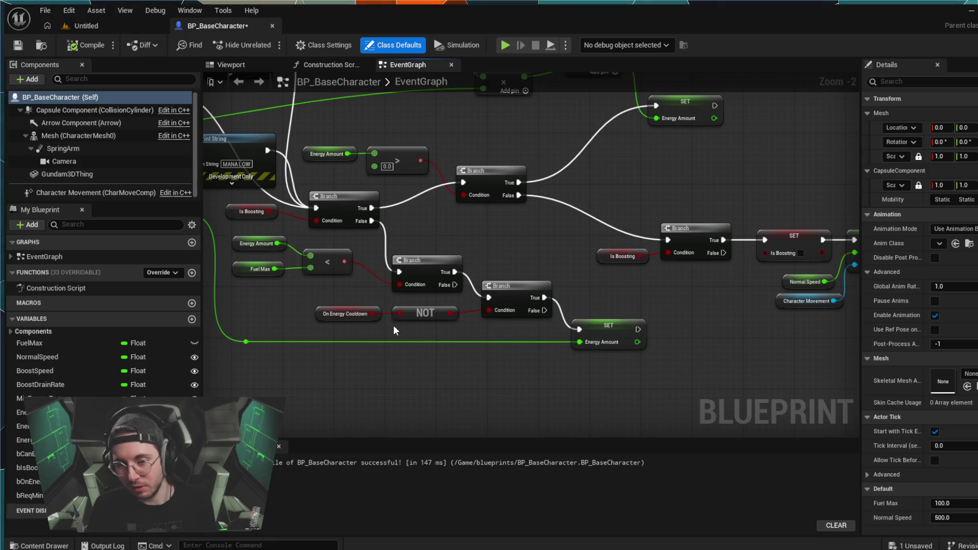
mouse_move(255, 185)
left_mouse_down()
mouse_move(433, 263)
mouse_move(375, 227)
mouse_move(442, 256)
left_mouse_up()
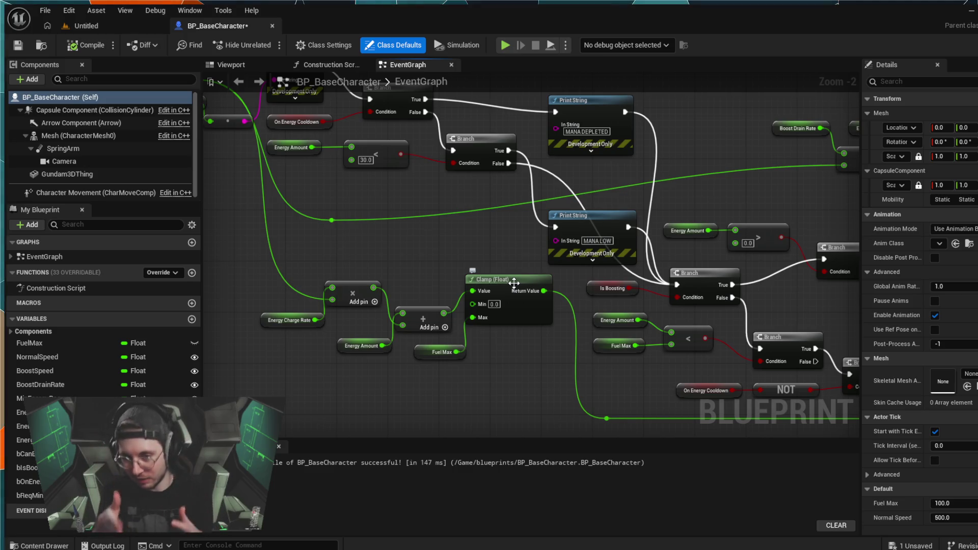
mouse_move(493, 227)
left_mouse_down()
mouse_move(440, 187)
mouse_move(463, 204)
left_mouse_up()
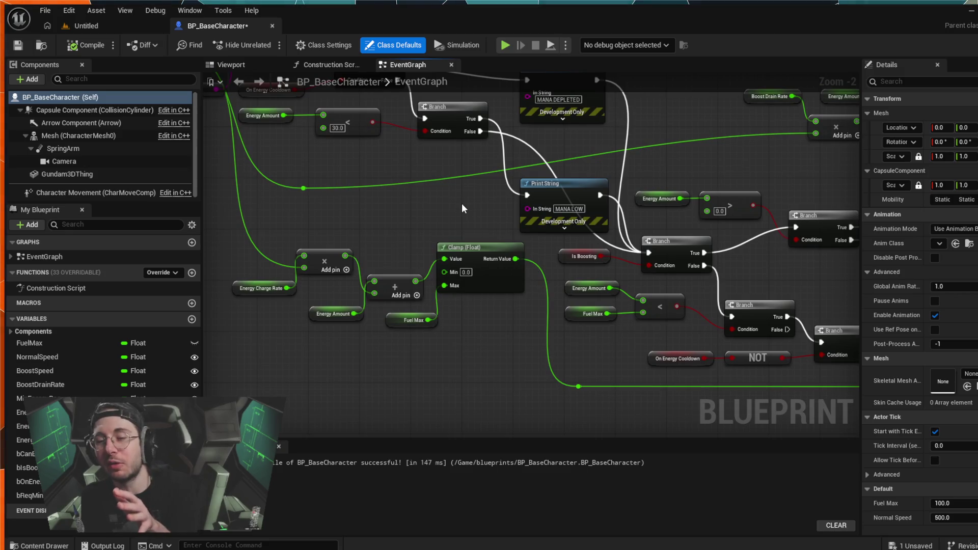
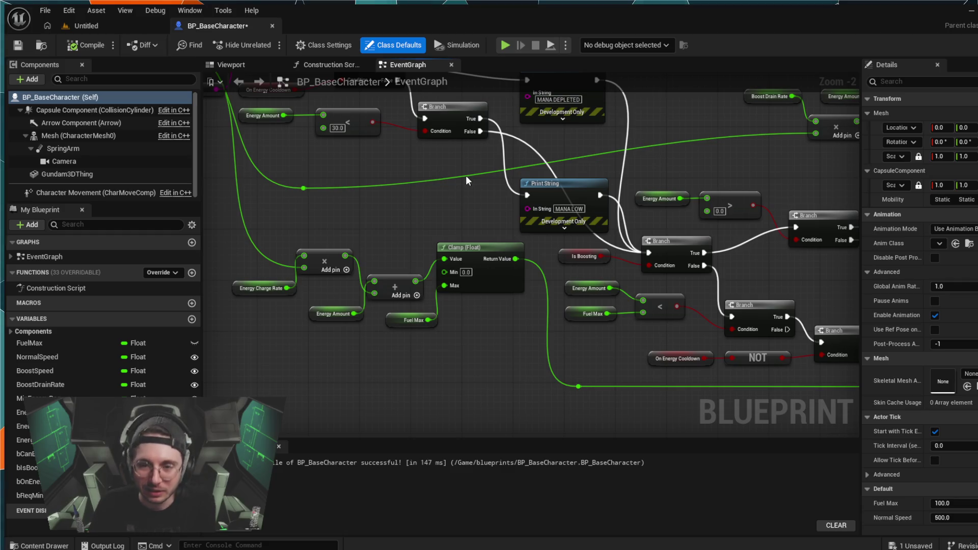
Step: Pan through the energy graph to review the compare, Clamp, add and Boost Drain Rate nodes
mouse_move(465, 176)
left_mouse_down()
mouse_move(508, 325)
mouse_move(524, 303)
mouse_move(567, 289)
mouse_move(559, 264)
mouse_move(442, 340)
mouse_move(511, 312)
mouse_move(560, 305)
mouse_move(567, 268)
mouse_move(444, 202)
mouse_move(382, 201)
mouse_move(374, 172)
left_mouse_up()
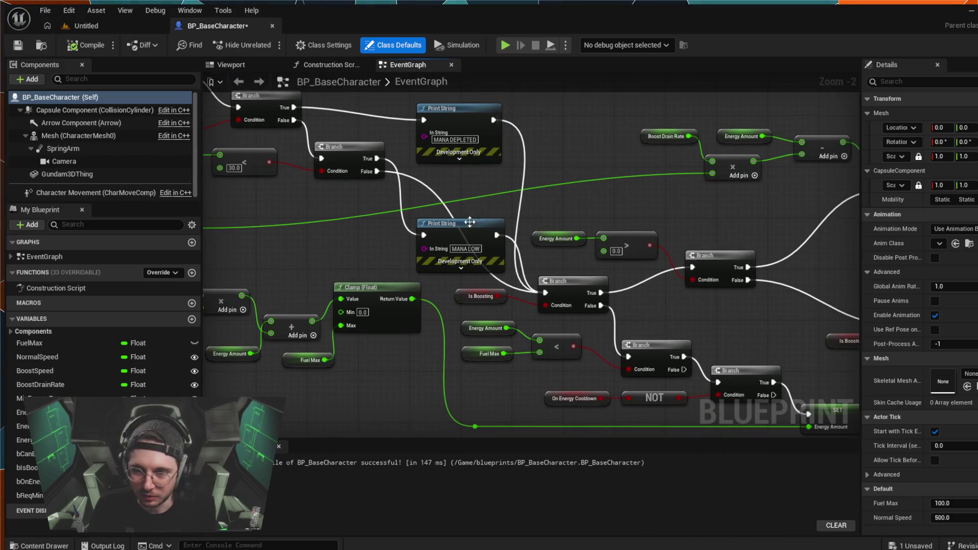
mouse_move(669, 302)
left_mouse_down()
mouse_move(612, 311)
mouse_move(532, 238)
left_mouse_up()
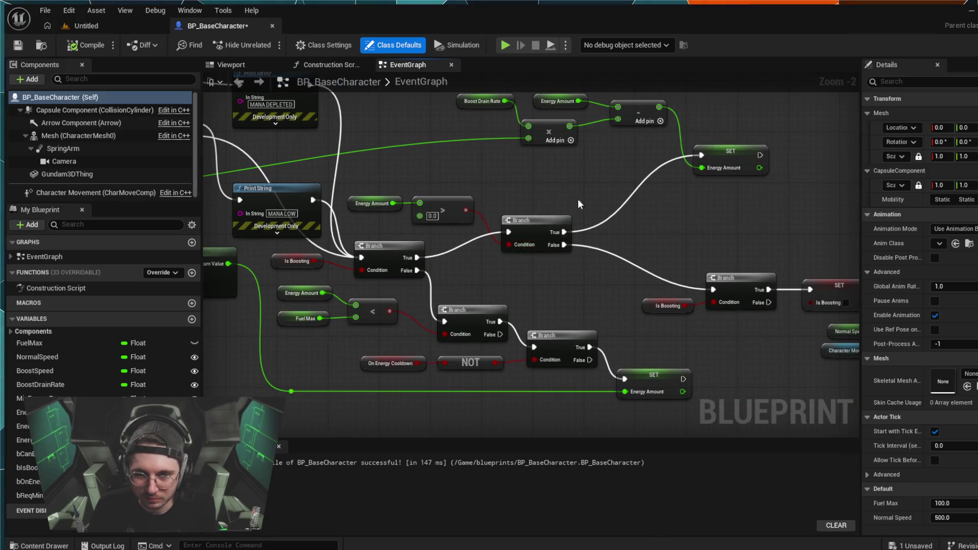
left_click(433, 211)
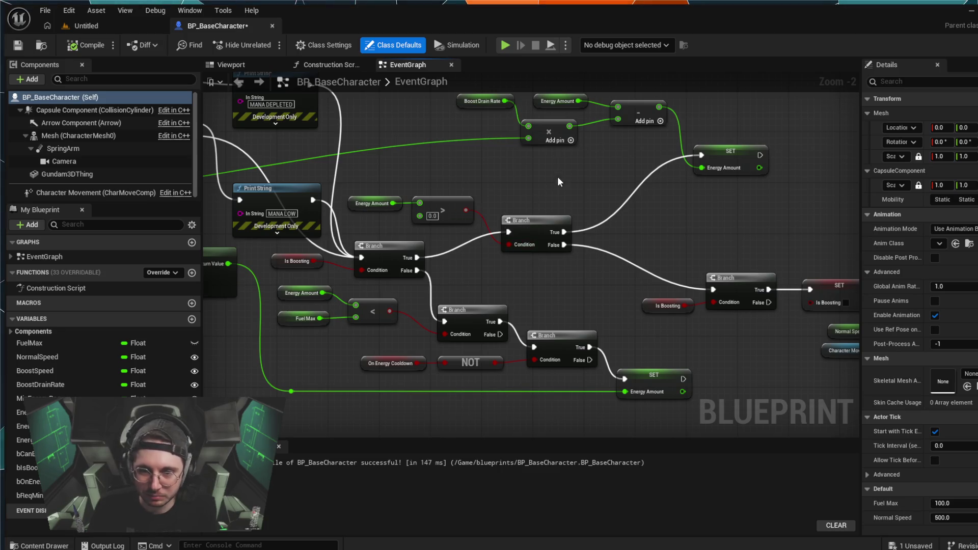
mouse_move(557, 181)
left_mouse_down()
mouse_move(579, 211)
mouse_move(510, 204)
mouse_move(378, 157)
mouse_move(457, 159)
left_mouse_up()
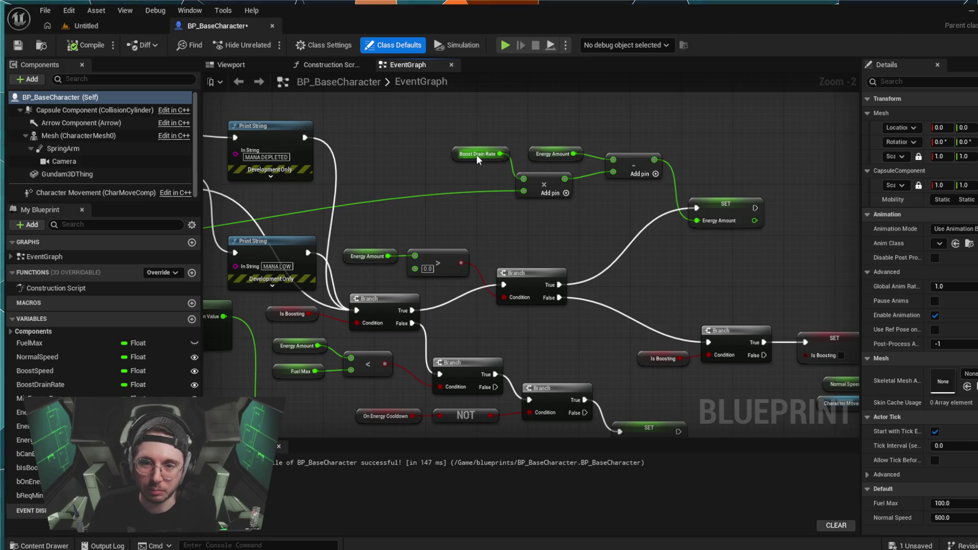
mouse_move(537, 194)
left_mouse_down()
mouse_move(237, 249)
mouse_move(331, 244)
mouse_move(386, 281)
mouse_move(289, 256)
left_mouse_up()
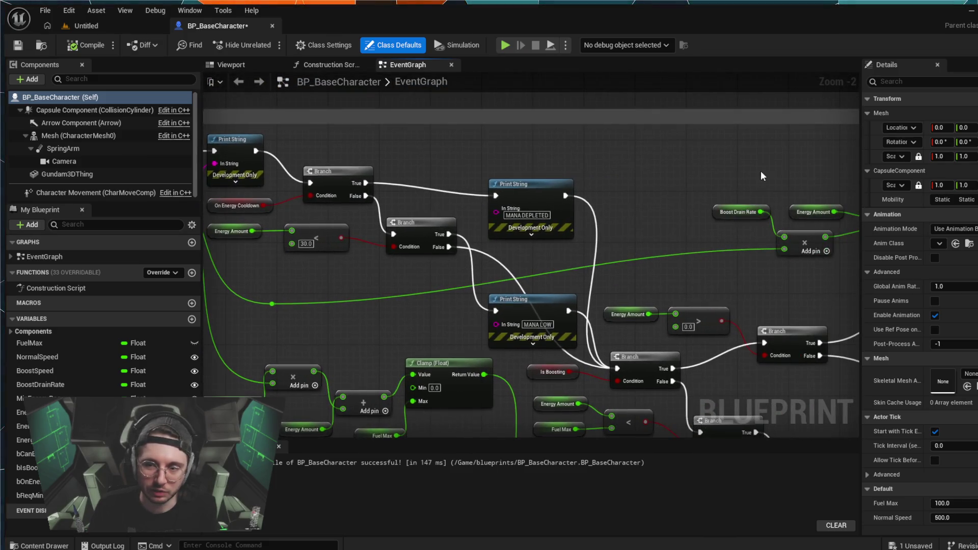
mouse_move(760, 170)
left_mouse_down()
mouse_move(510, 163)
mouse_move(444, 148)
left_mouse_up()
left_click_drag(765, 129, 537, 180)
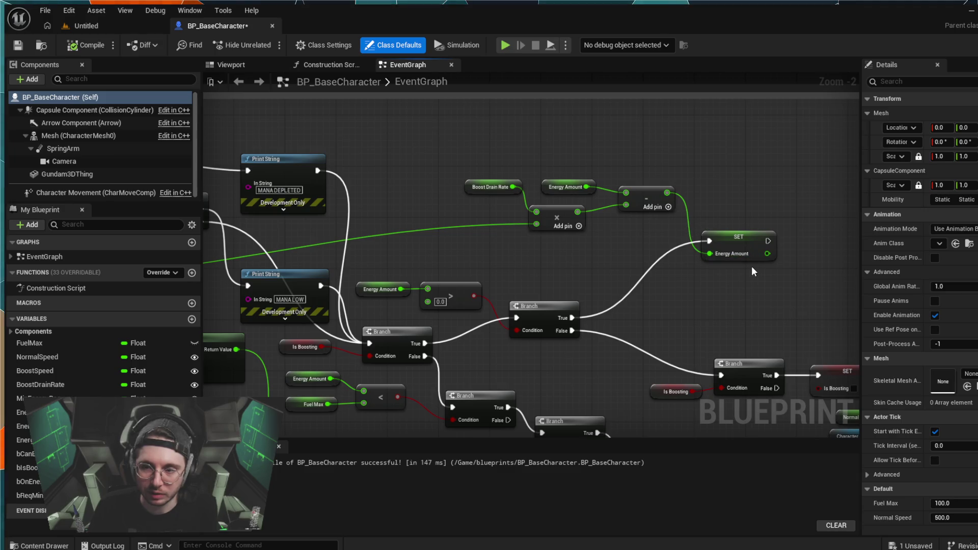
left_click_drag(754, 272, 634, 221)
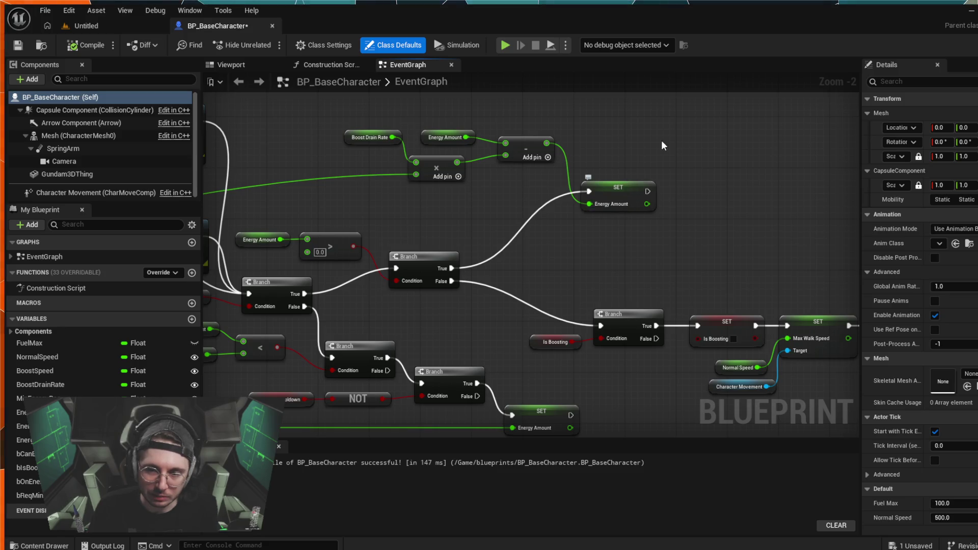
scroll(497, 231, "down", 3)
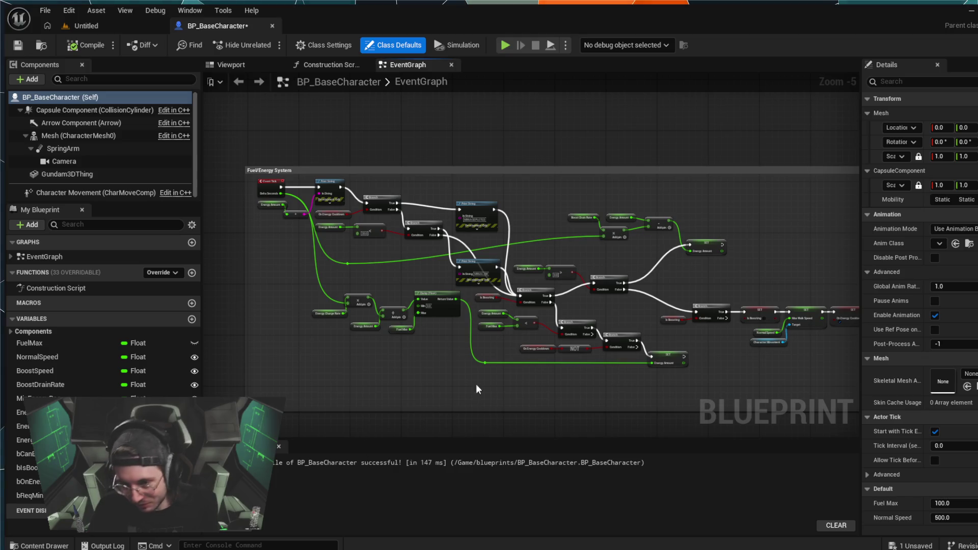
scroll(723, 218, "up", 4)
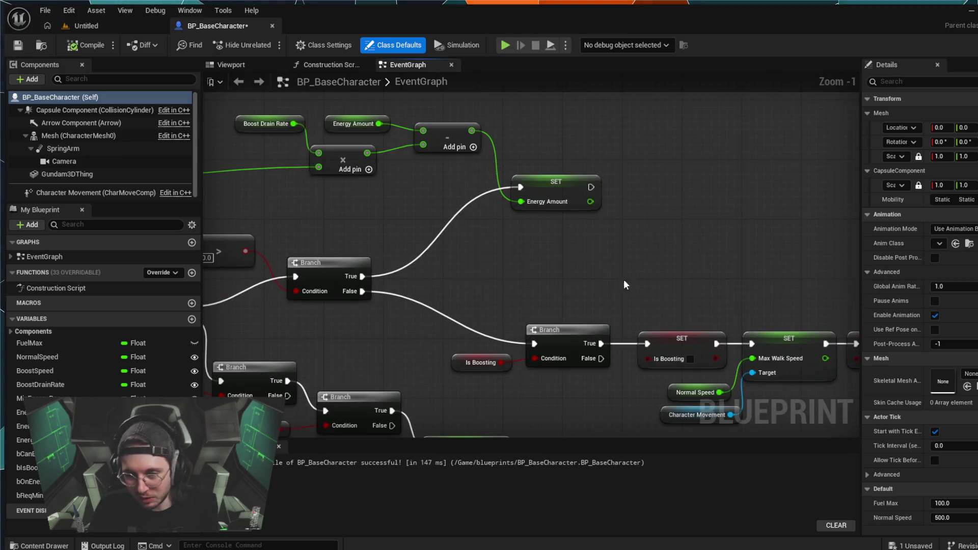
scroll(624, 279, "up", 1)
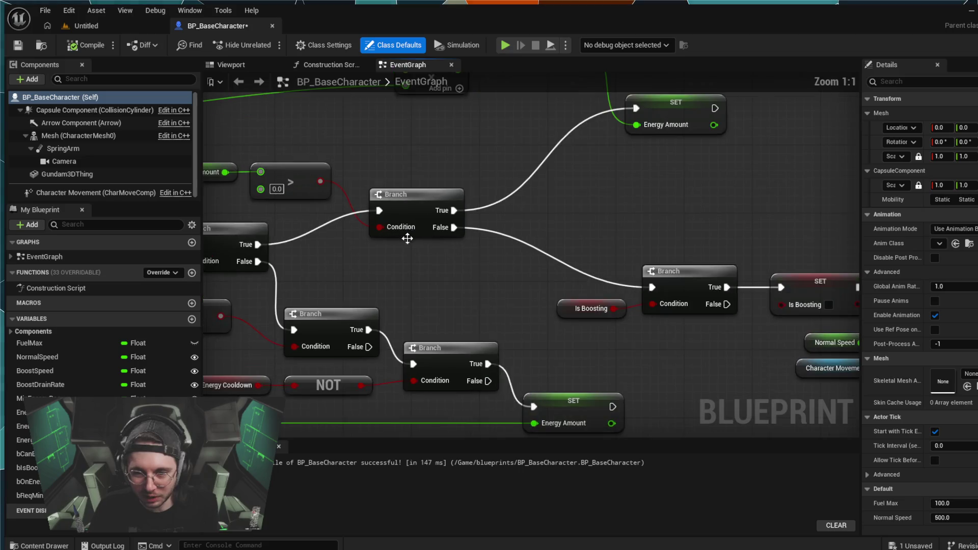
left_click_drag(407, 238, 463, 277)
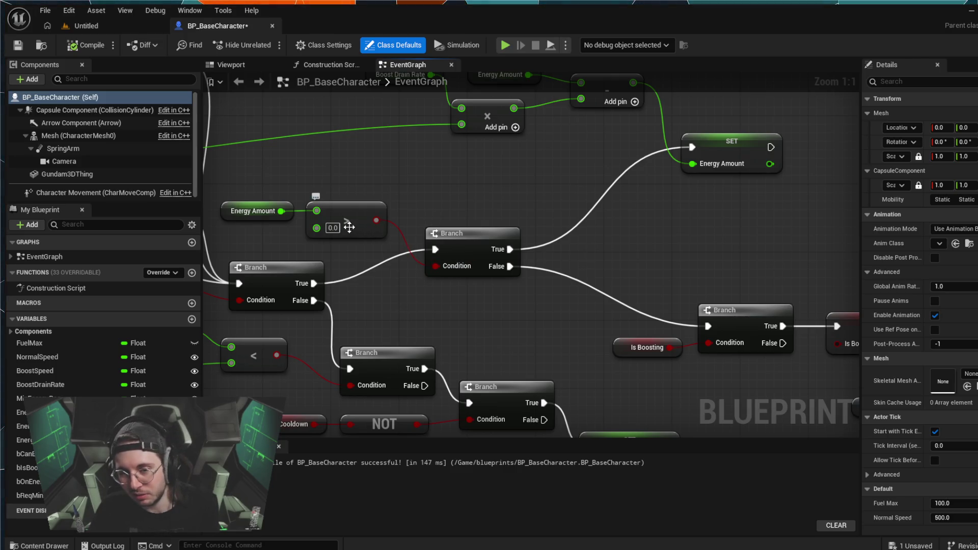
Step: Follow the boost-state Branch chain through the cooldown Delay nodes back to the Boost input section
mouse_move(771, 386)
left_mouse_down()
mouse_move(648, 319)
mouse_move(544, 289)
left_mouse_up()
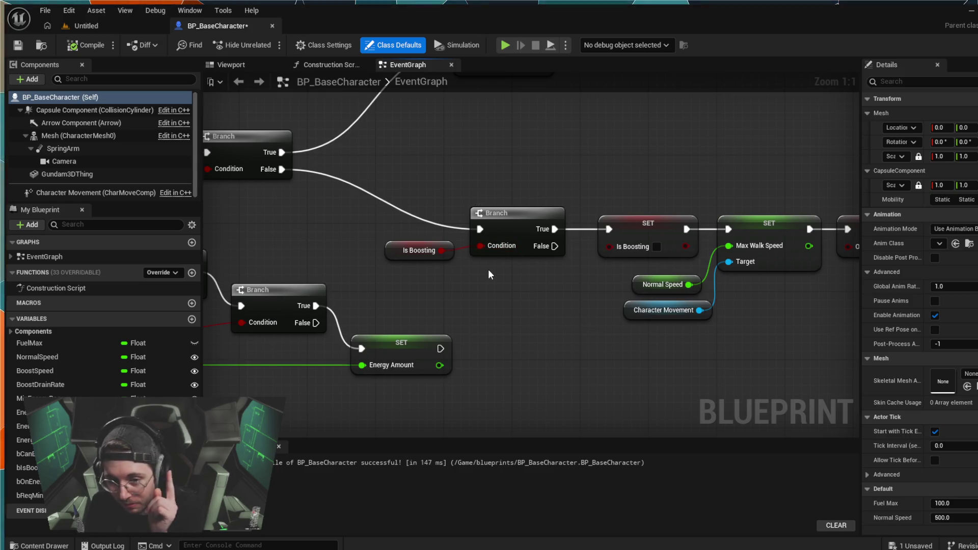
left_click_drag(488, 269, 515, 280)
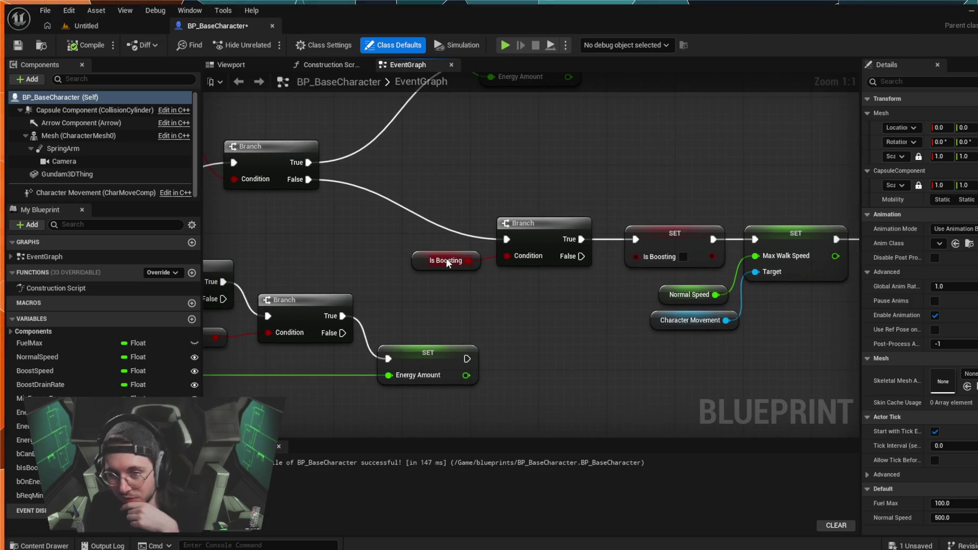
mouse_move(559, 255)
left_mouse_down()
mouse_move(484, 245)
mouse_move(529, 257)
mouse_move(502, 255)
left_mouse_up()
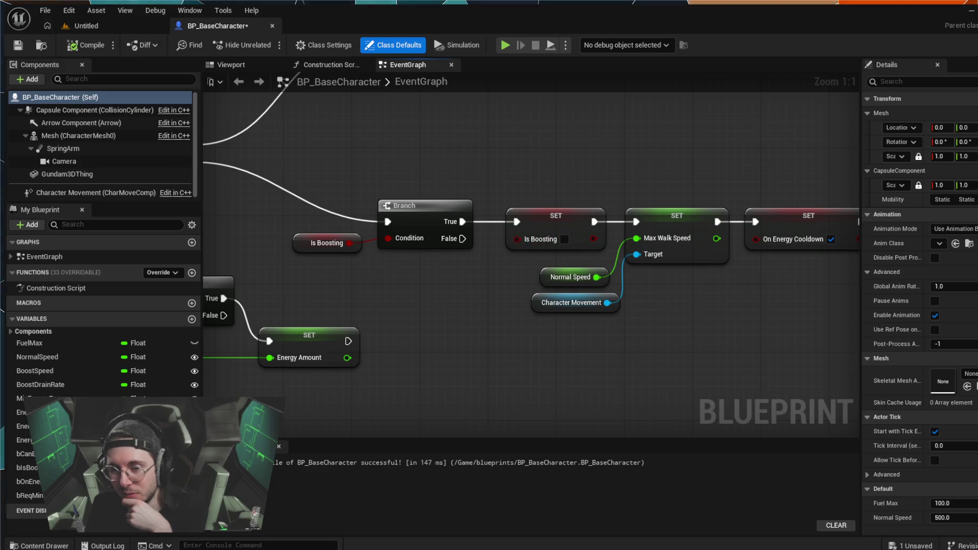
left_click_drag(649, 307, 518, 301)
left_click_drag(667, 253, 574, 252)
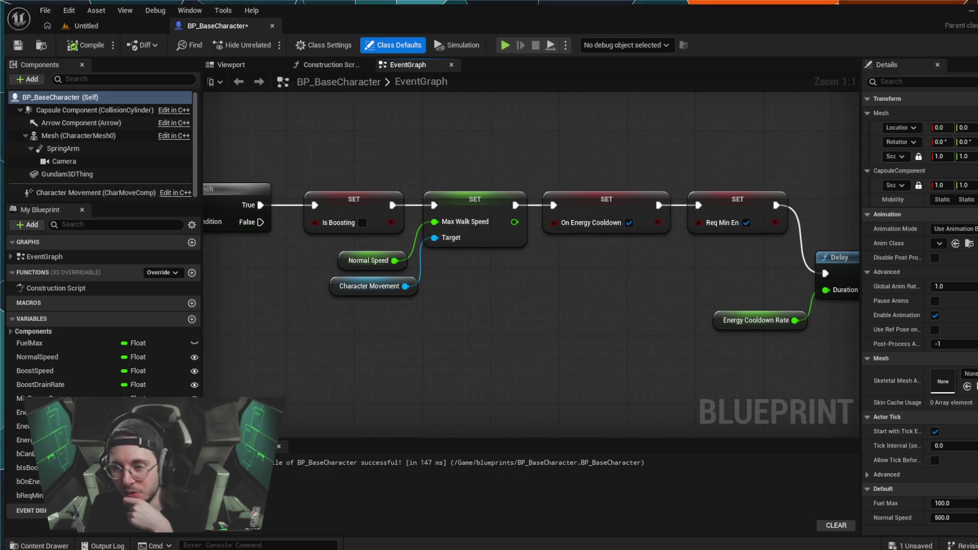
left_click_drag(651, 278, 495, 256)
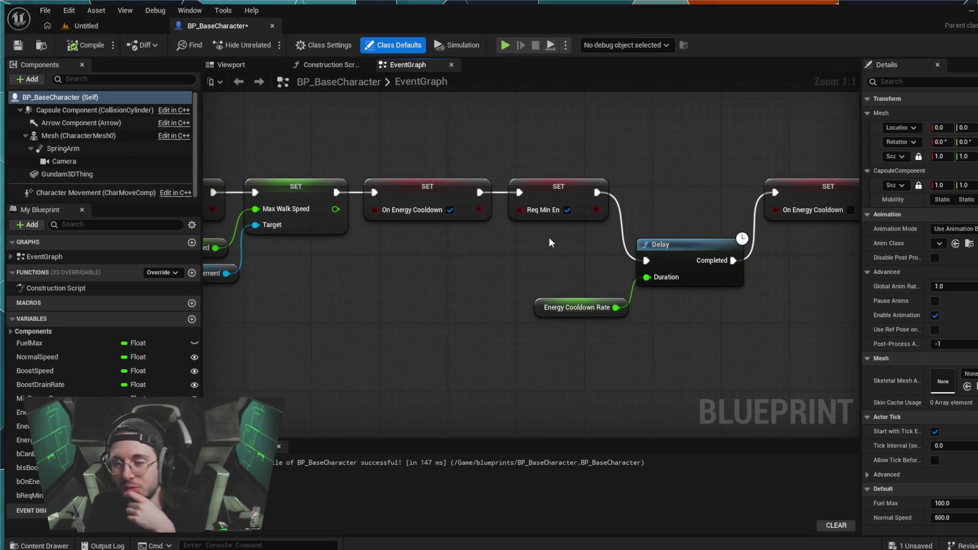
mouse_move(549, 237)
left_mouse_down()
mouse_move(559, 242)
mouse_move(526, 241)
left_mouse_up()
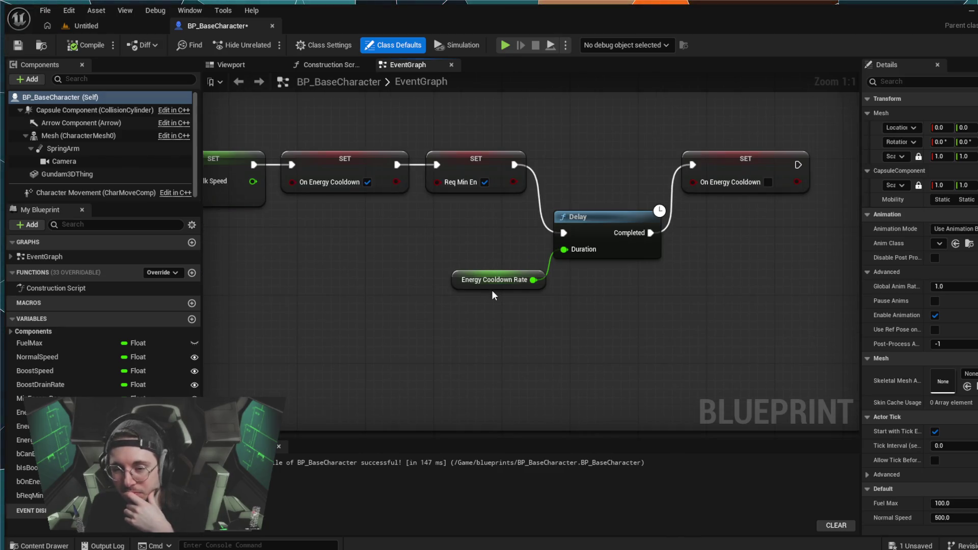
left_click_drag(688, 207, 665, 218)
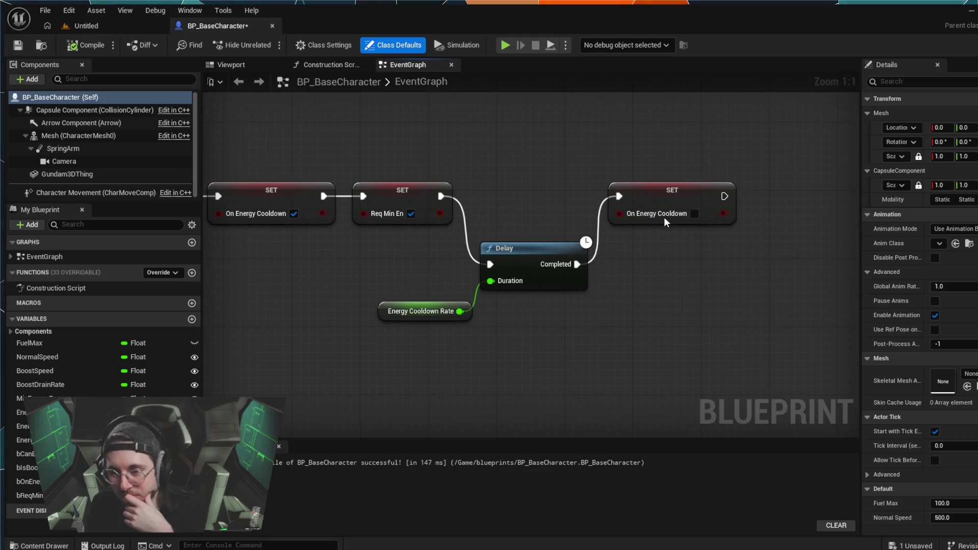
mouse_move(214, 102)
left_mouse_down()
mouse_move(245, 109)
mouse_move(367, 205)
left_mouse_up()
scroll(367, 204, "down", 6)
mouse_move(445, 257)
left_mouse_down()
mouse_move(479, 201)
mouse_move(501, 237)
mouse_move(554, 213)
mouse_move(503, 299)
mouse_move(621, 297)
mouse_move(601, 265)
mouse_move(631, 217)
left_mouse_up()
scroll(502, 237, "up", 6)
scroll(502, 237, "down", 3)
scroll(502, 237, "up", 2)
mouse_move(344, 128)
left_mouse_down()
mouse_move(330, 164)
mouse_move(371, 136)
mouse_move(397, 144)
mouse_move(458, 231)
left_mouse_up()
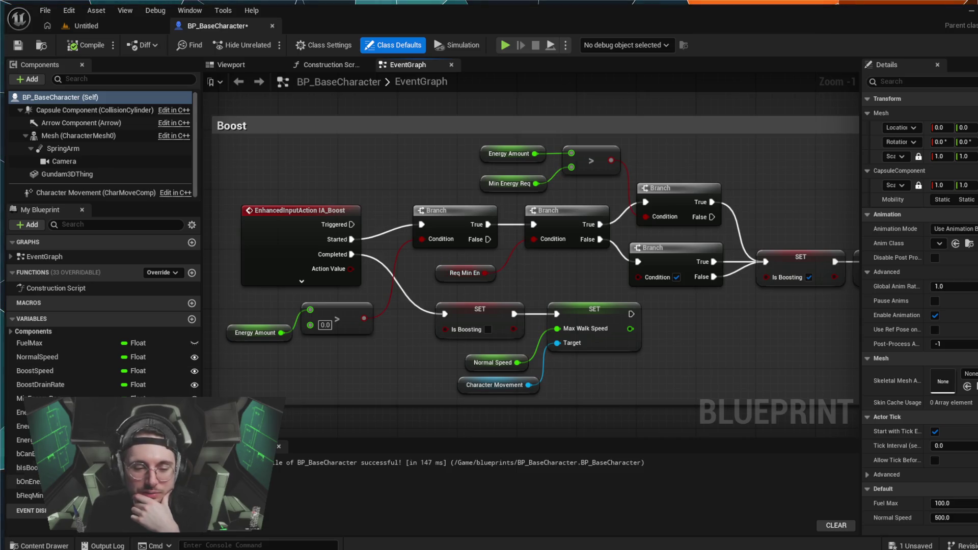
Step: Rename the bReqMinEn boolean variable to bCooldownEnReq
left_click(29, 495)
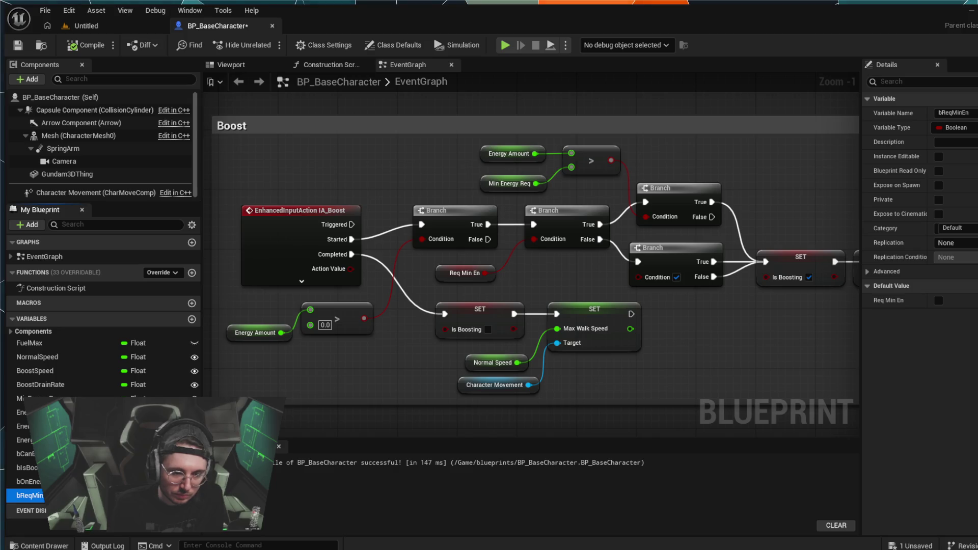
key("F2")
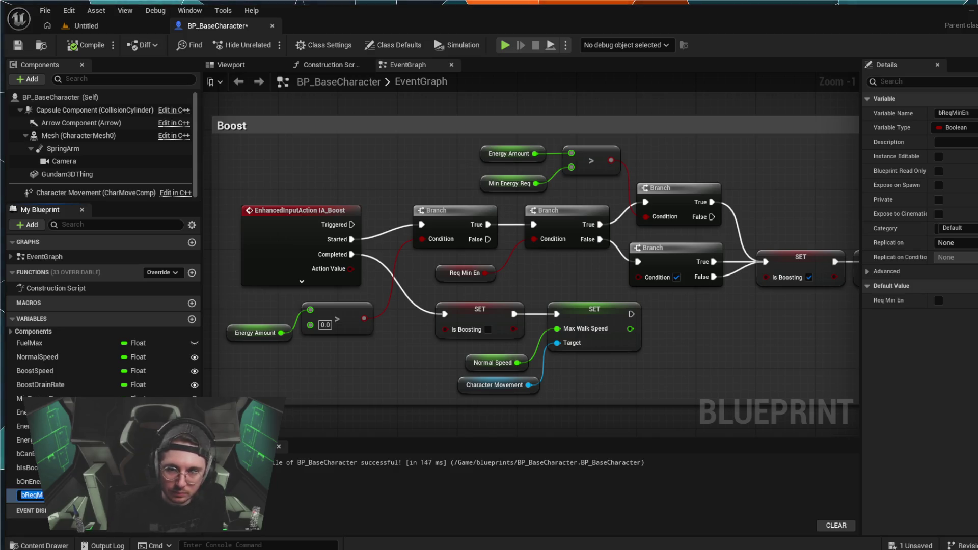
type("b")
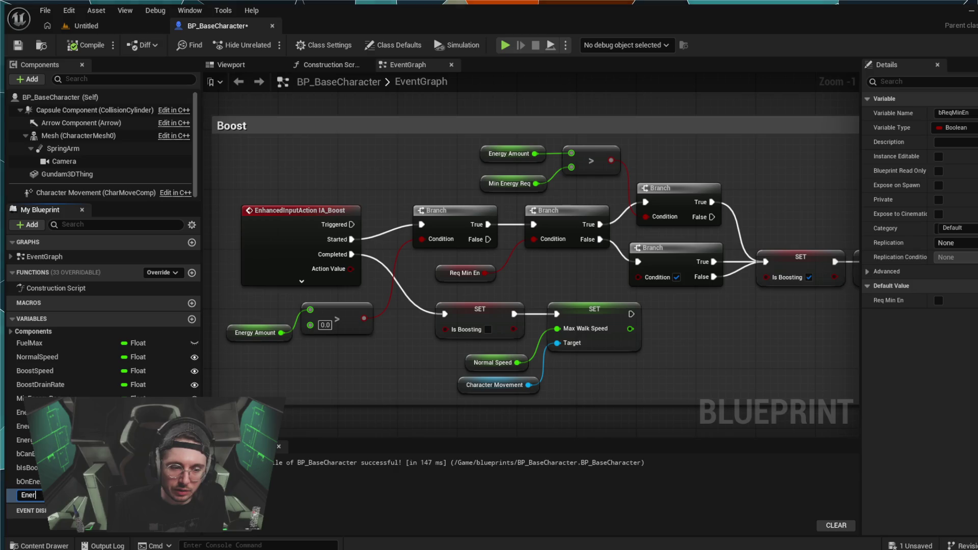
type("Coold")
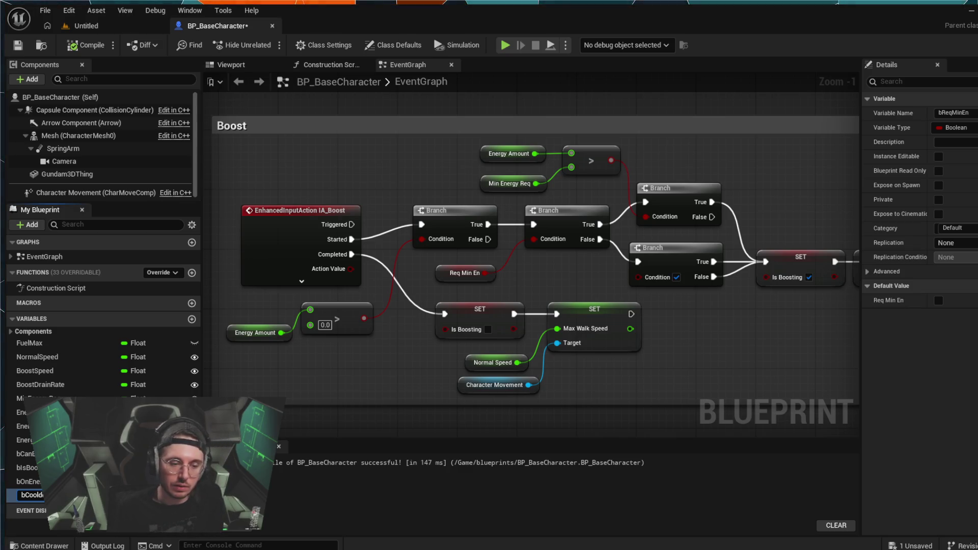
type("ownEnReq")
key("Return")
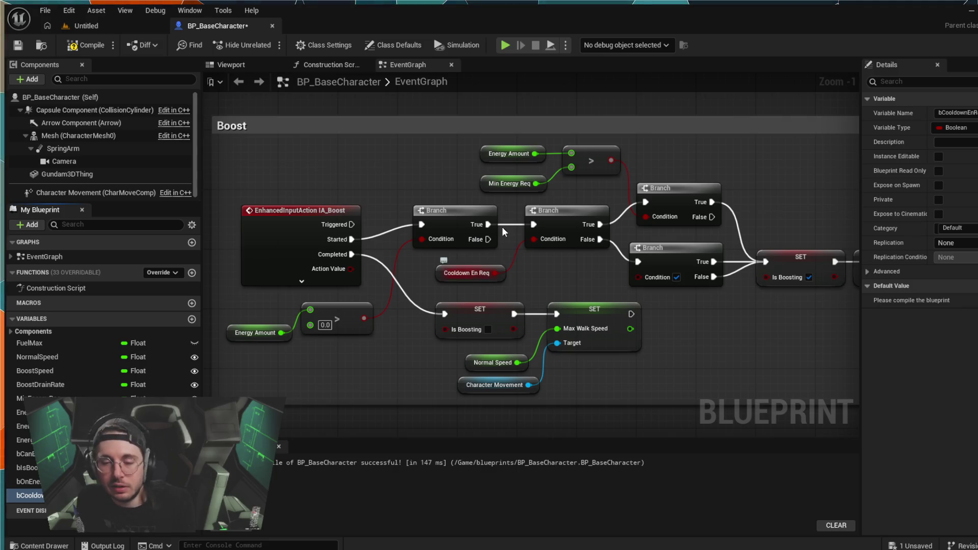
Step: Trace the Cooldown En Req node's wire, then undo and redo so the name stays Cooldown En Req
left_click(472, 275)
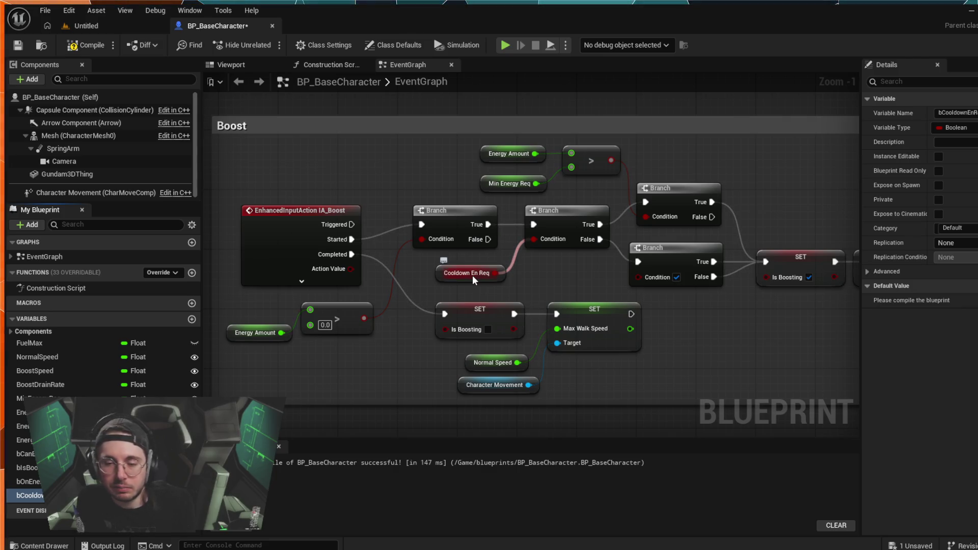
left_click(378, 229)
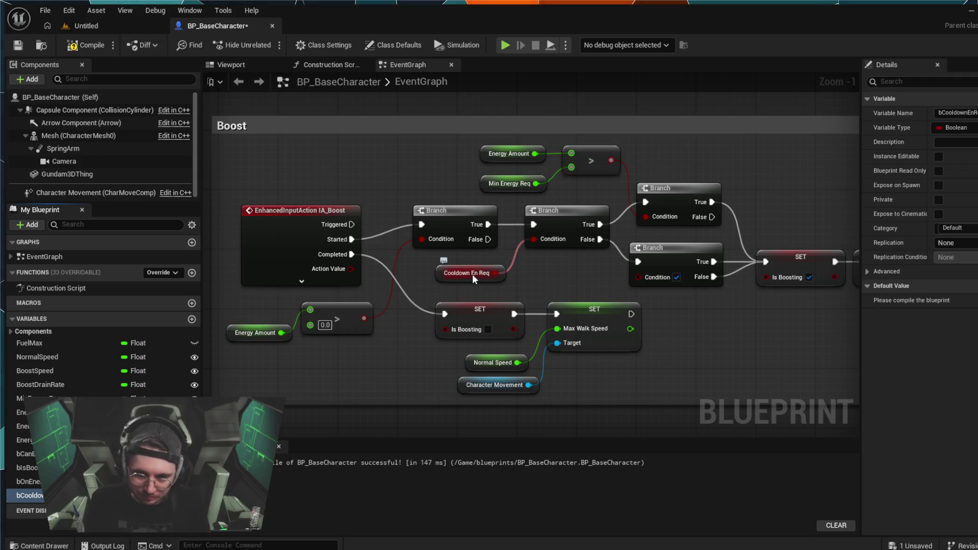
key("ctrl+z")
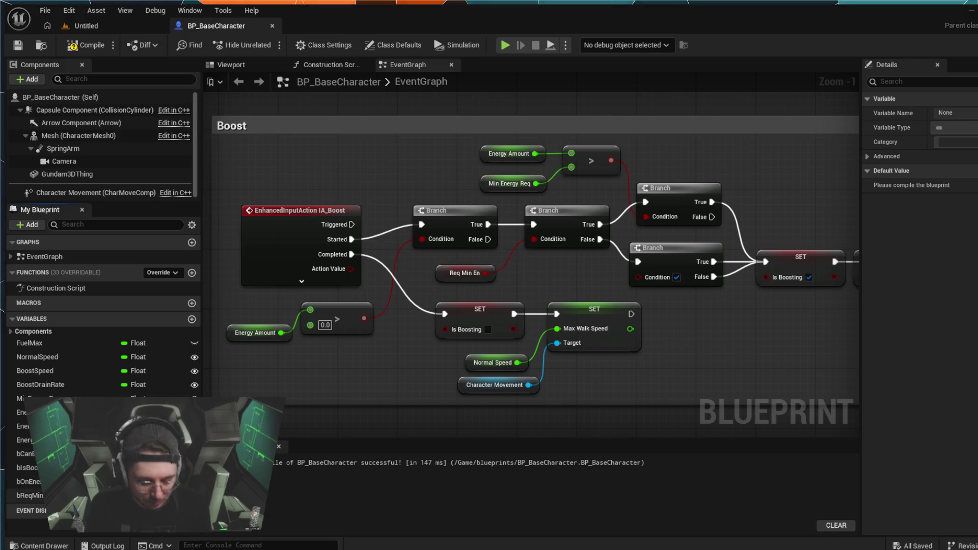
key("Return")
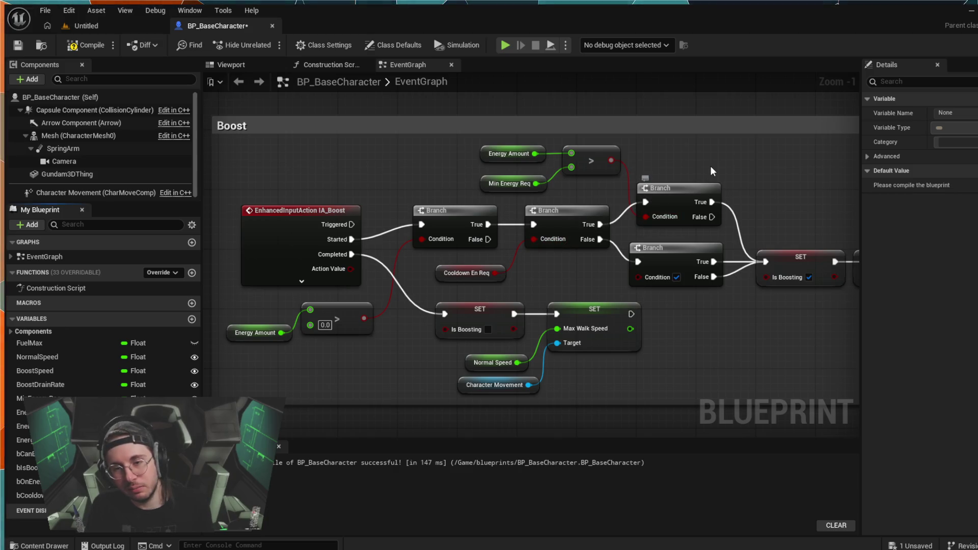
left_click_drag(640, 177, 504, 150)
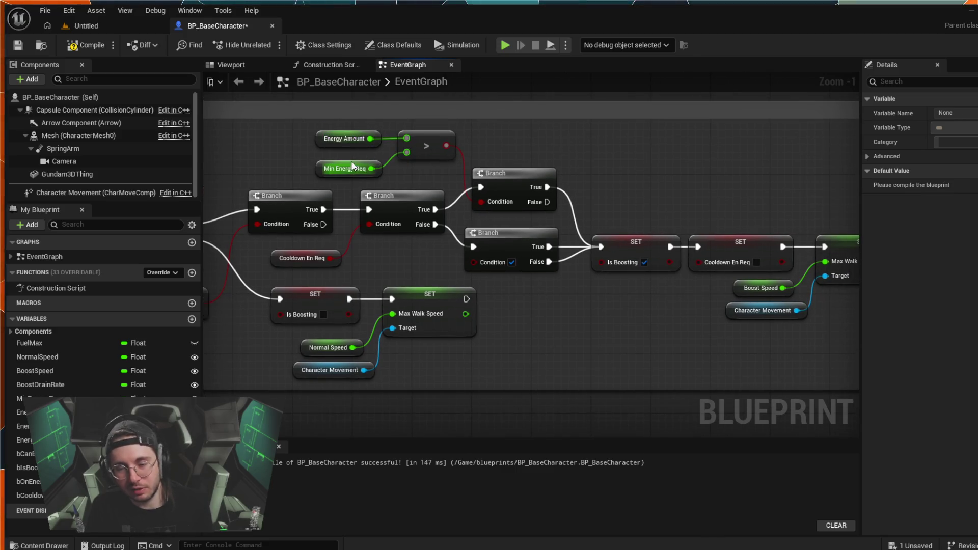
left_click(365, 372)
left_click_drag(444, 275, 482, 234)
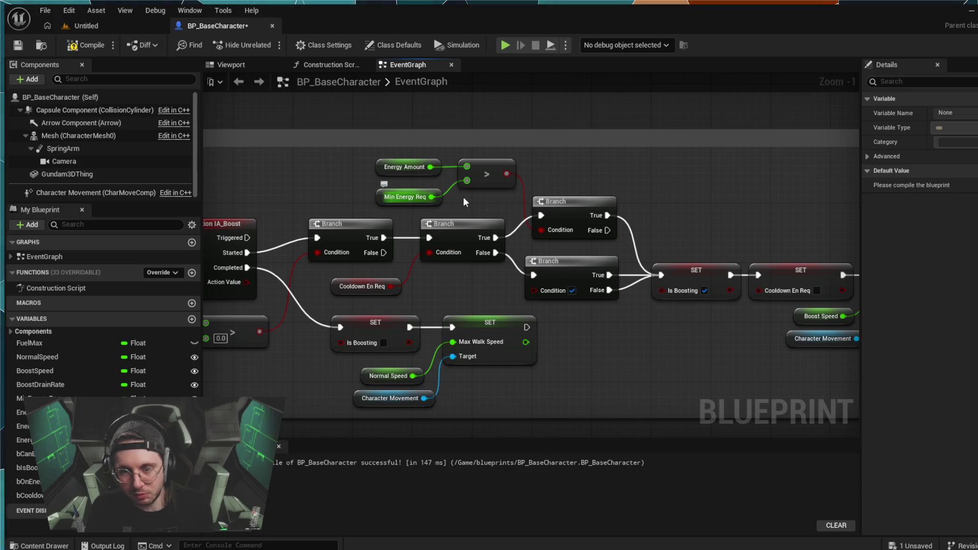
left_click_drag(418, 274, 347, 240)
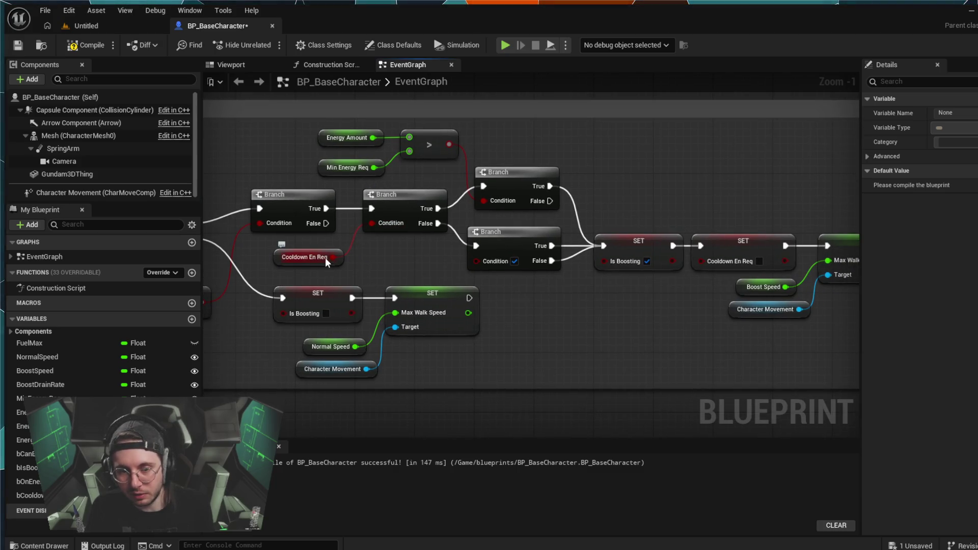
left_click_drag(490, 256, 443, 253)
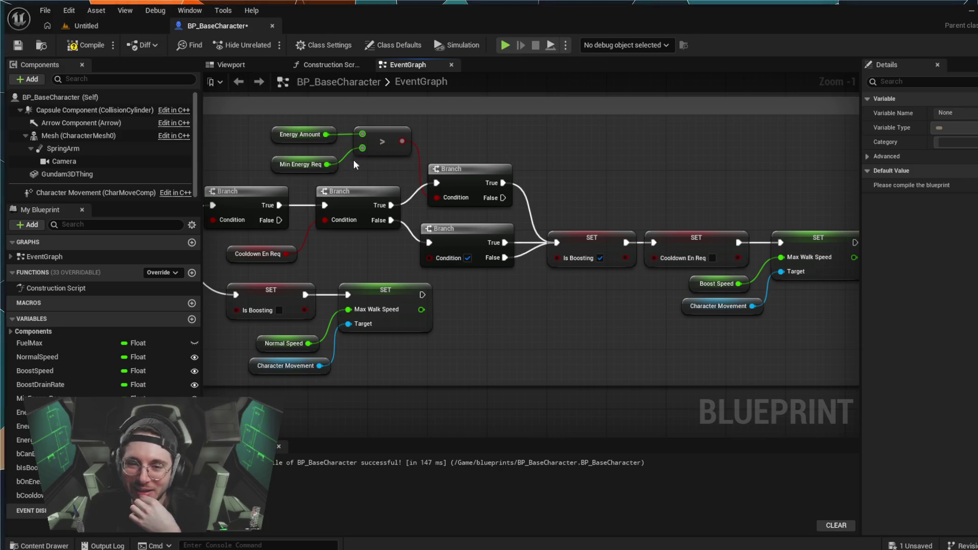
mouse_move(325, 144)
left_mouse_down()
mouse_move(367, 163)
mouse_move(473, 345)
left_mouse_up()
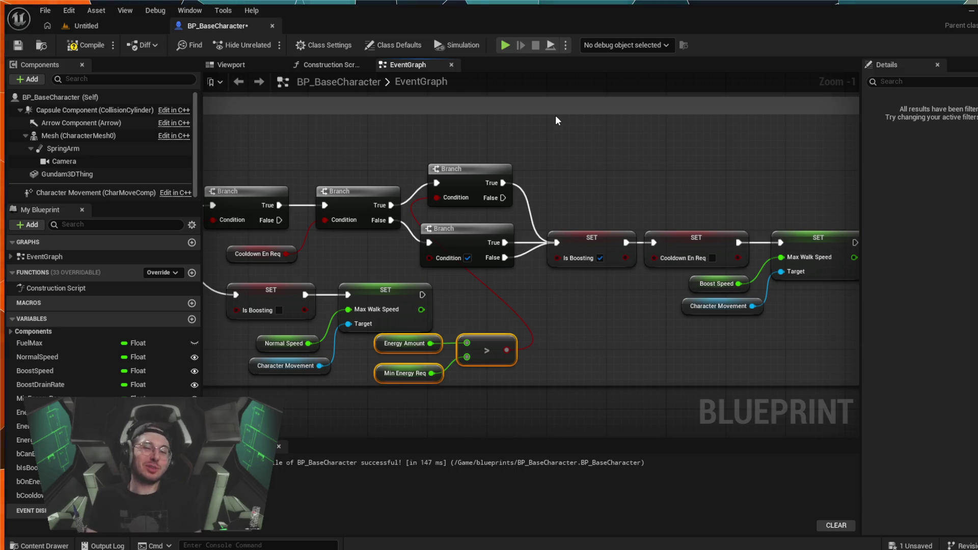
key("ctrl+z")
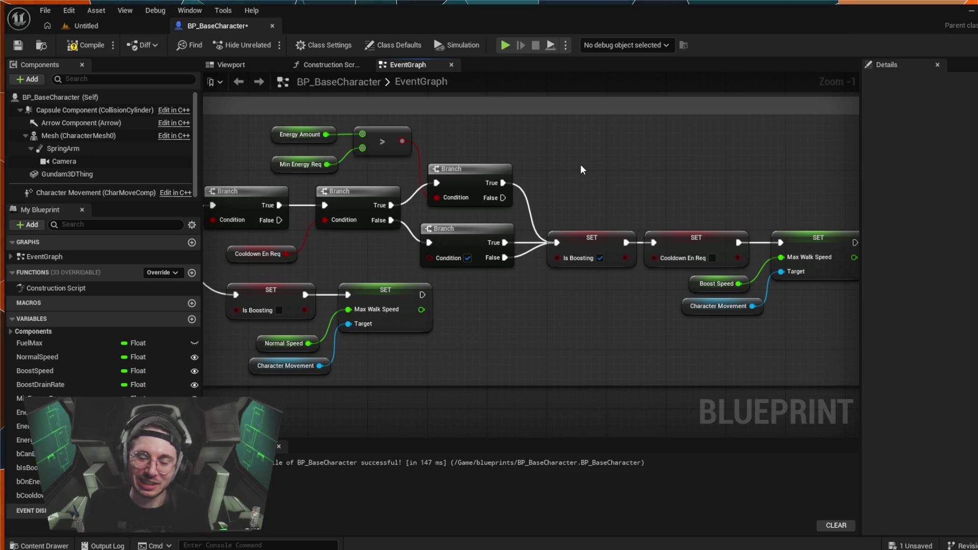
mouse_move(580, 165)
left_mouse_down()
mouse_move(486, 154)
mouse_move(531, 176)
mouse_move(599, 146)
left_mouse_up()
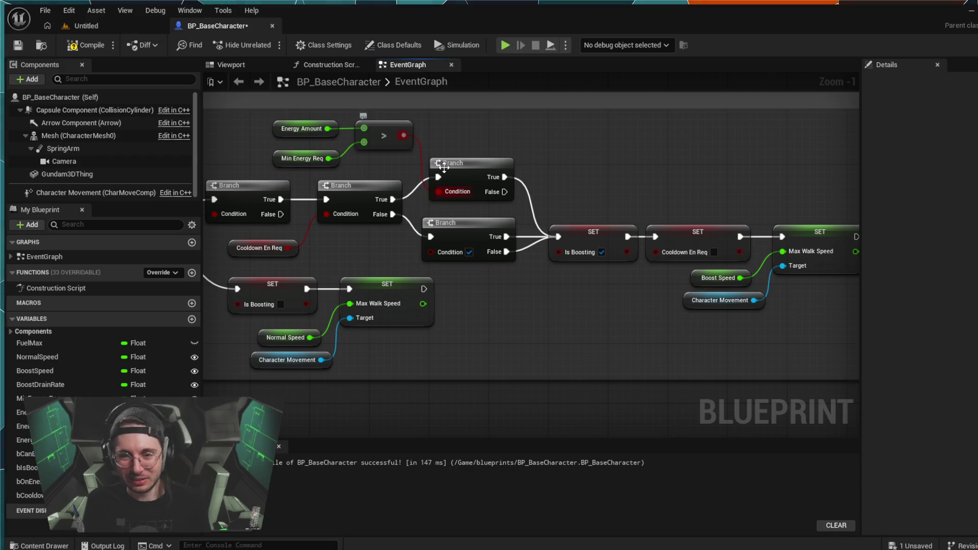
Step: Nudge the lower Branch node a little right, then pan toward the Is Boosting SET
left_click_drag(453, 223, 461, 224)
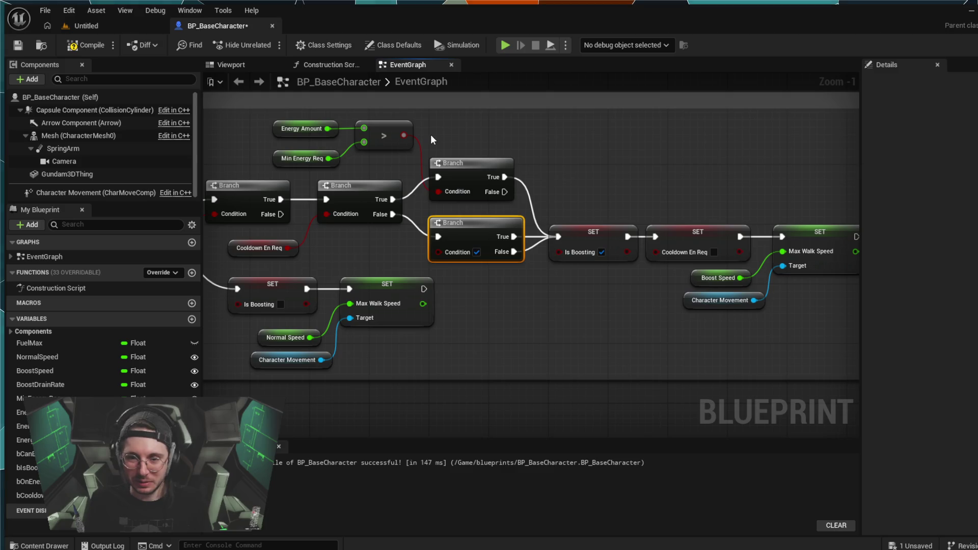
left_click_drag(443, 124, 504, 122)
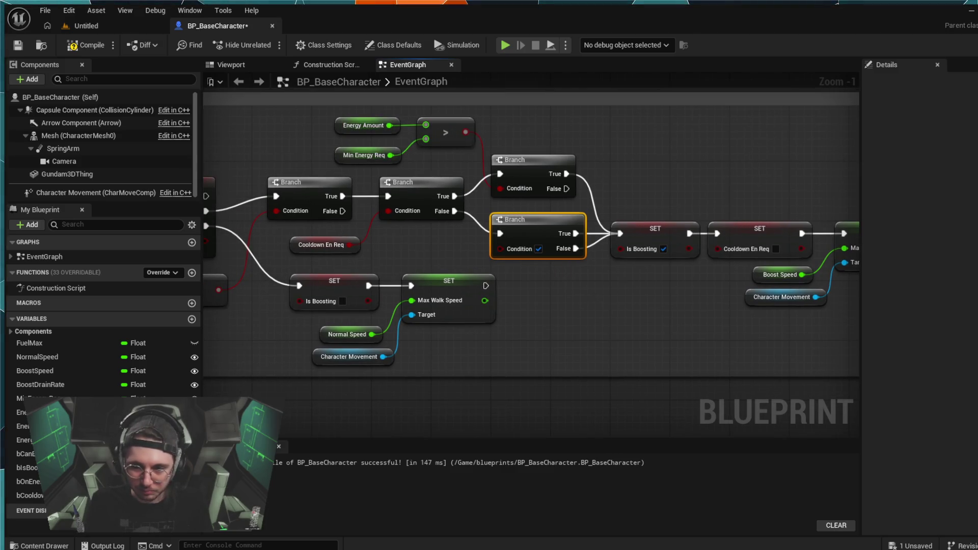
left_click_drag(646, 240, 533, 232)
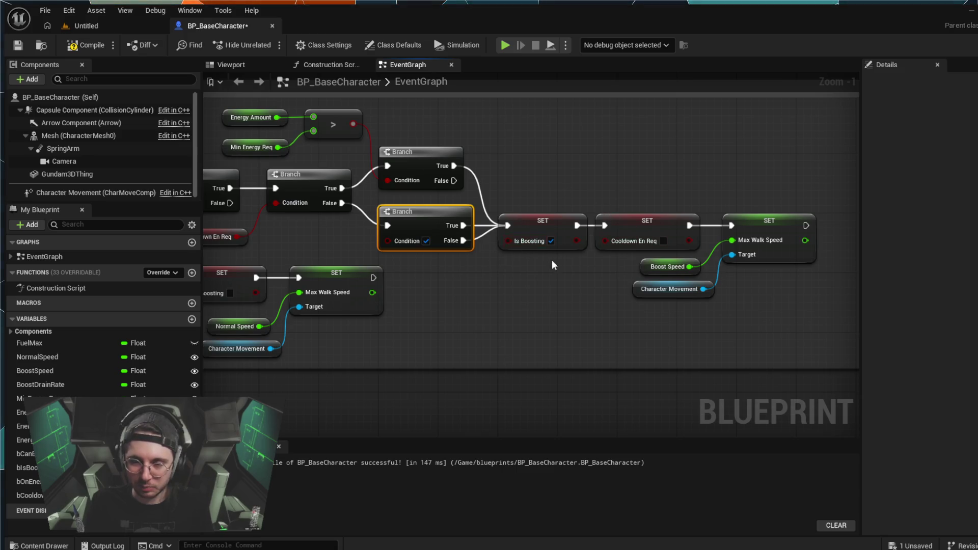
left_click_drag(538, 229, 577, 240)
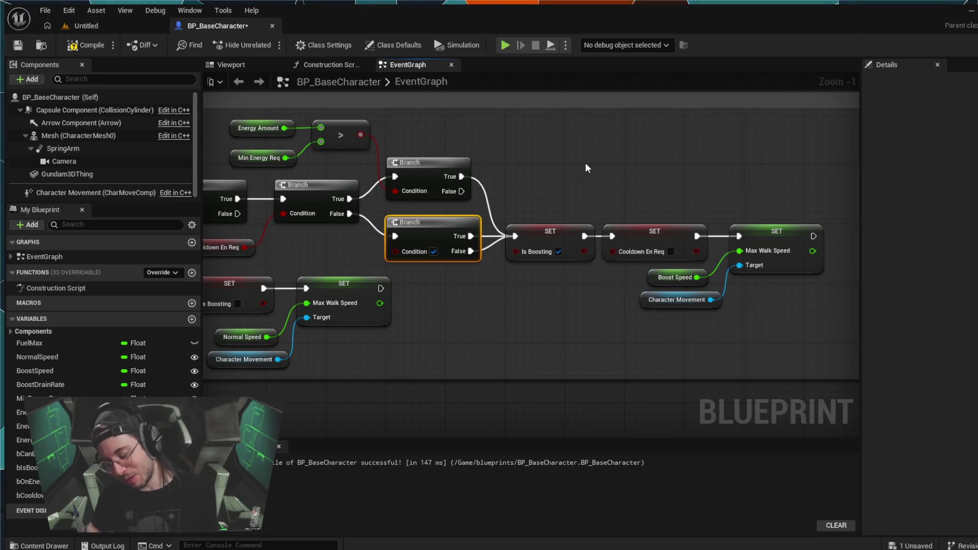
left_click_drag(551, 339, 597, 347)
scroll(596, 349, "down", 1)
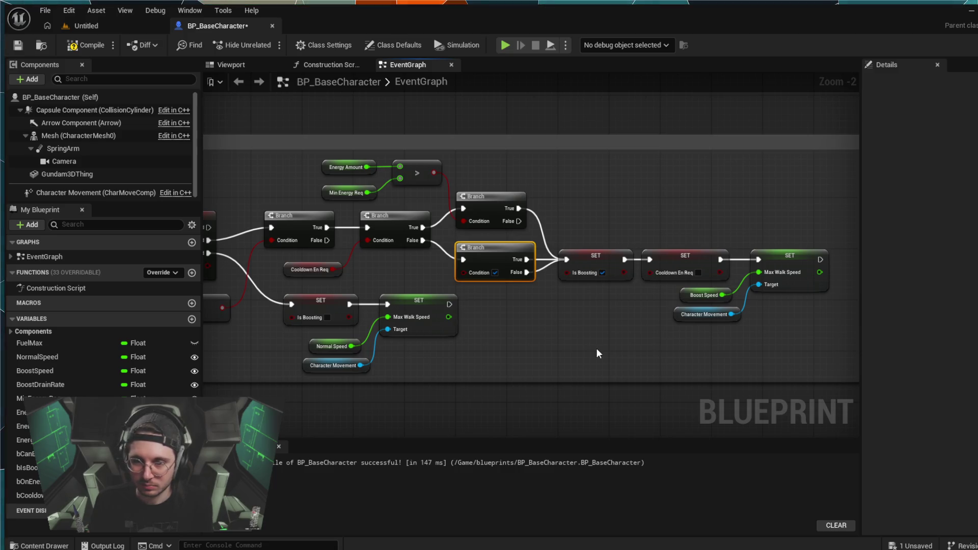
scroll(548, 363, "up", 2)
mouse_move(552, 323)
left_mouse_down()
mouse_move(536, 295)
mouse_move(557, 307)
left_mouse_up()
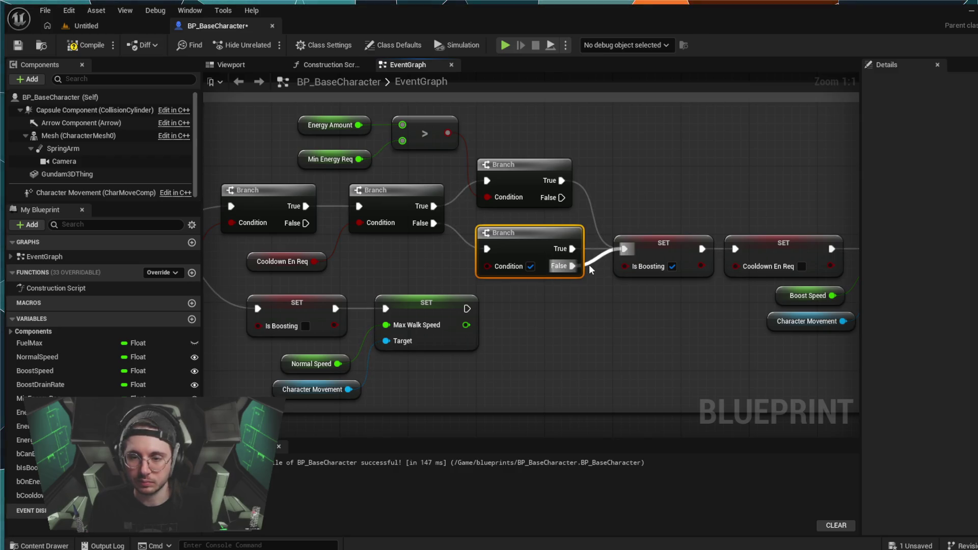
Step: Move the Is Boosting SET wire to the lower Branch's True pin, recompile with F7, and simulate
left_click_drag(589, 264, 592, 253)
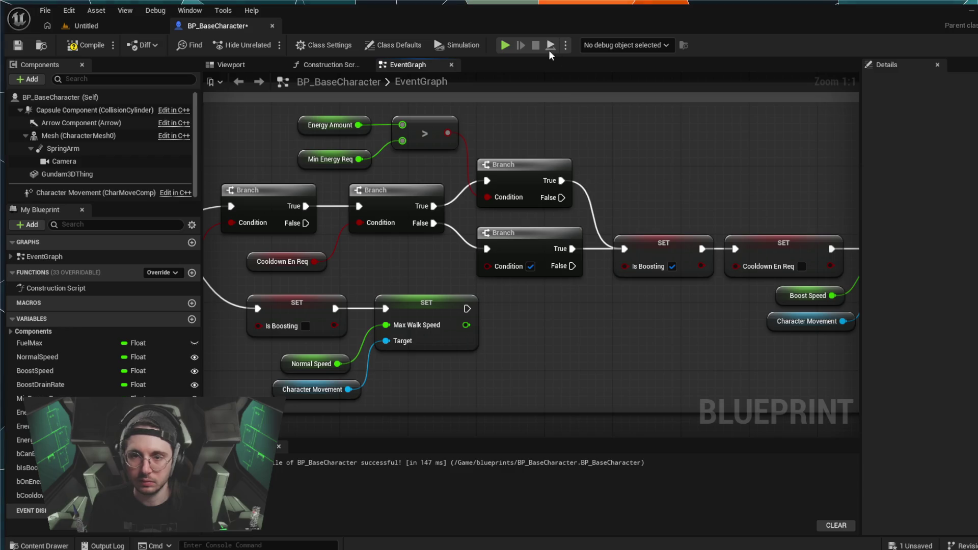
key("F7")
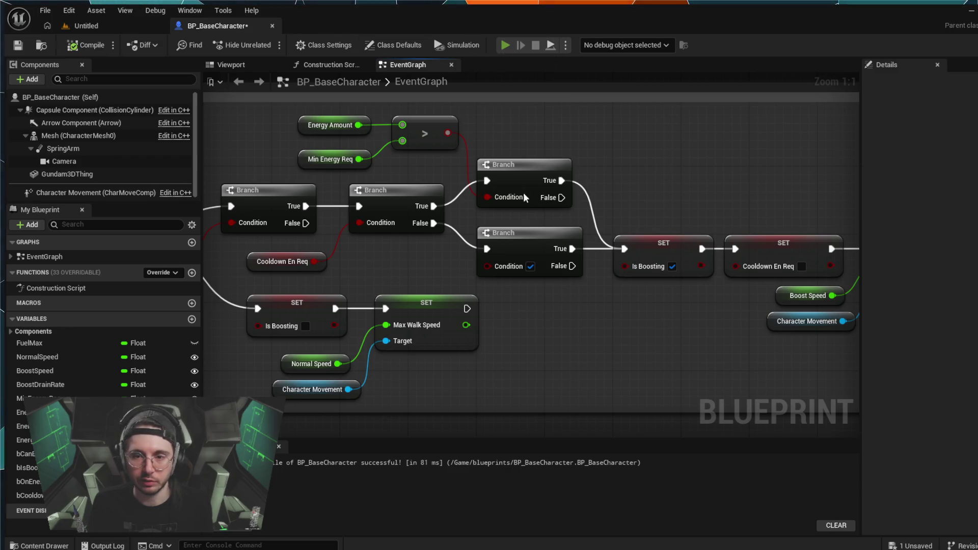
key("alt+p")
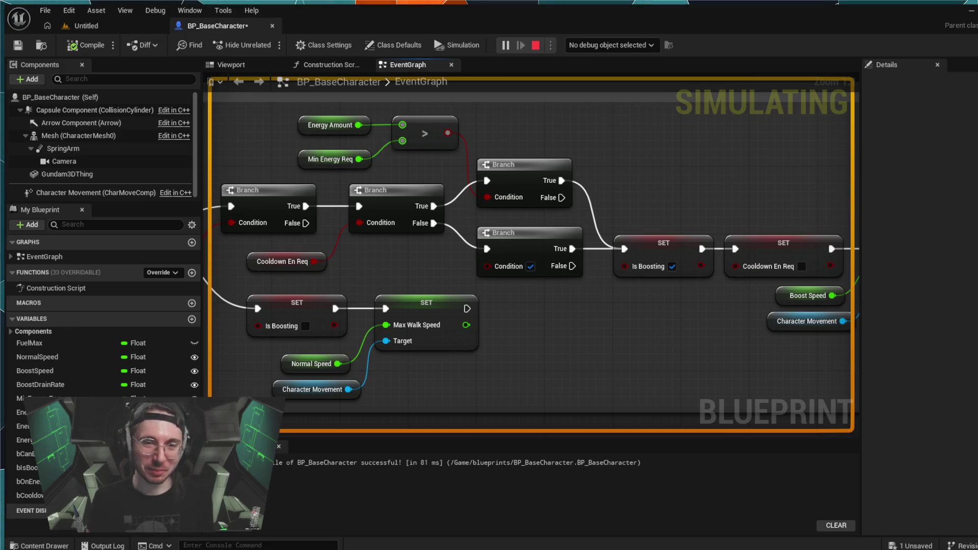
Step: Stop the simulation and additionally link the lower Branch's False output to the Is Boosting SET
key("Escape")
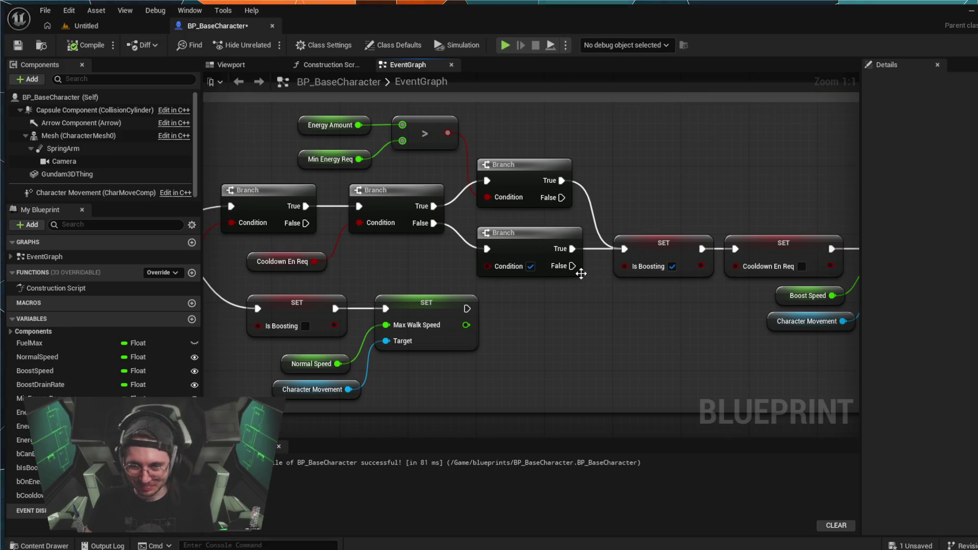
left_click_drag(572, 266, 624, 248)
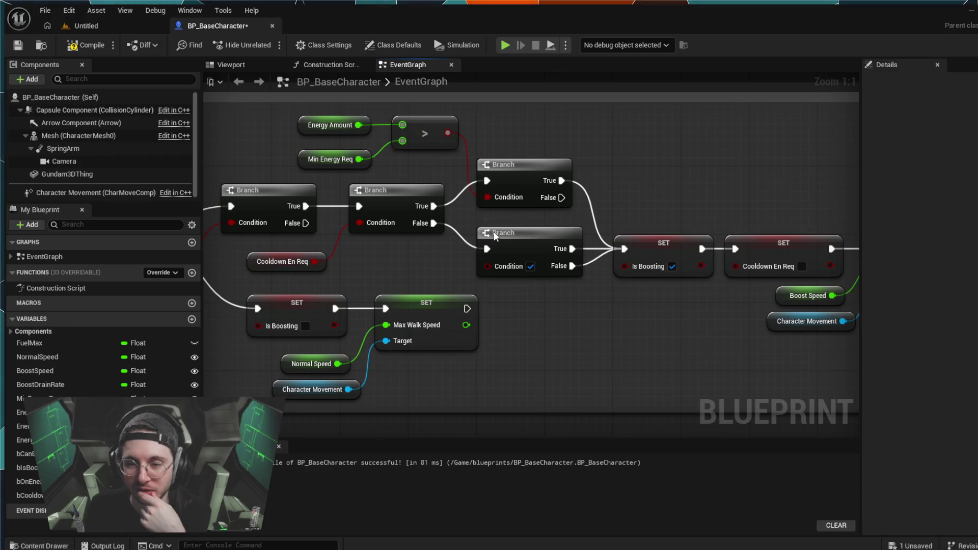
Step: Delete the lower Branch, wire the middle Branch's False into SET Is Boosting, and play
left_click(517, 248)
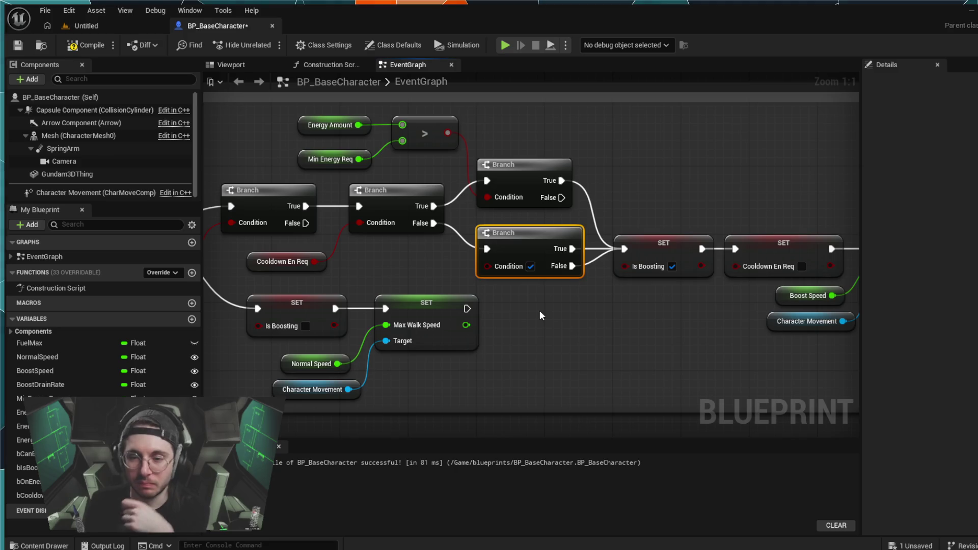
key("Delete")
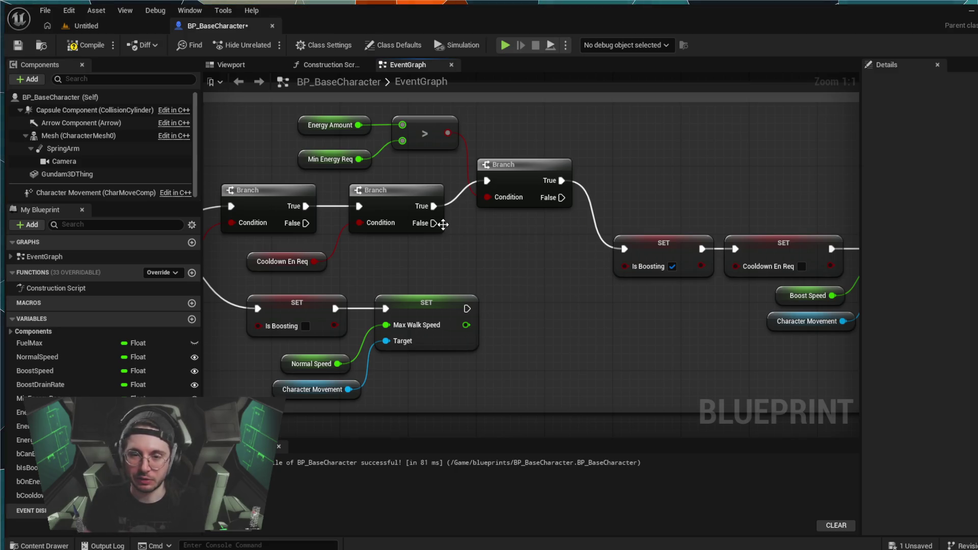
left_click_drag(434, 223, 616, 244)
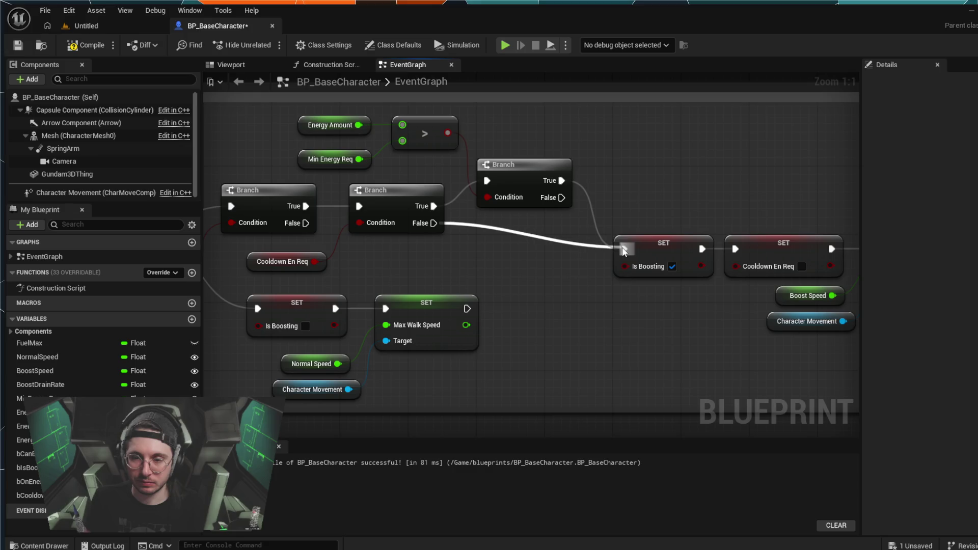
left_click(504, 46)
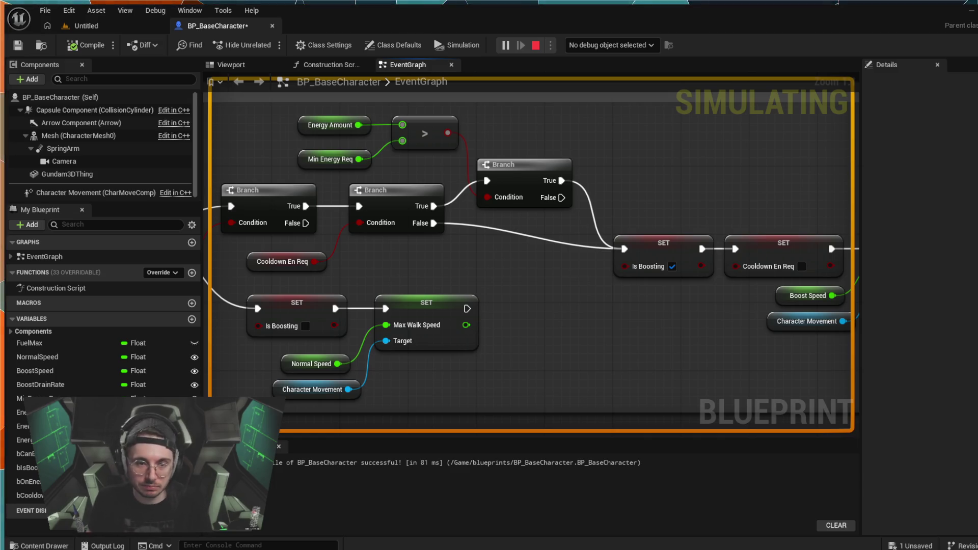
Step: Stop the Play-in-editor boost test with Escape
key("Escape")
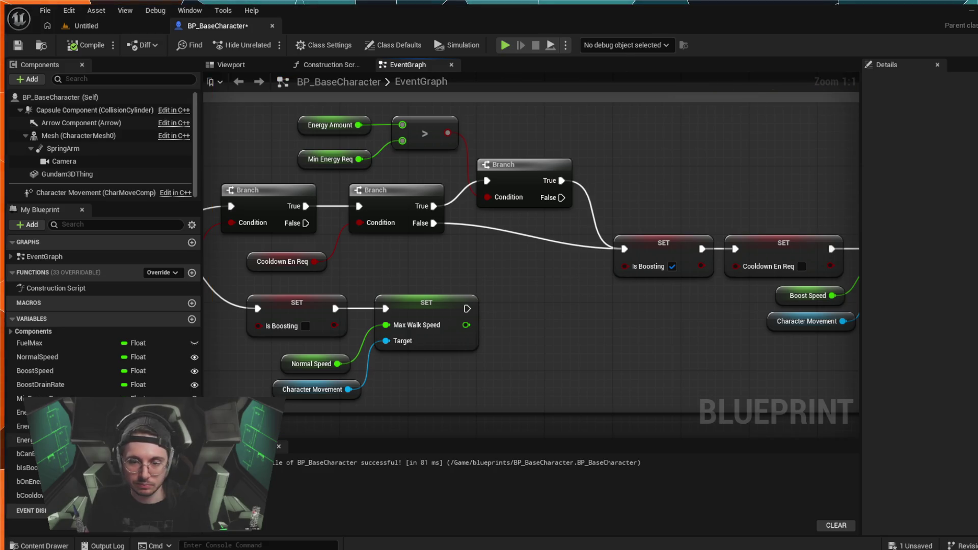
Step: Add a reroute knot on the middle Branch's False wire to SET Is Boosting and align it
scroll(386, 384, "down", 1)
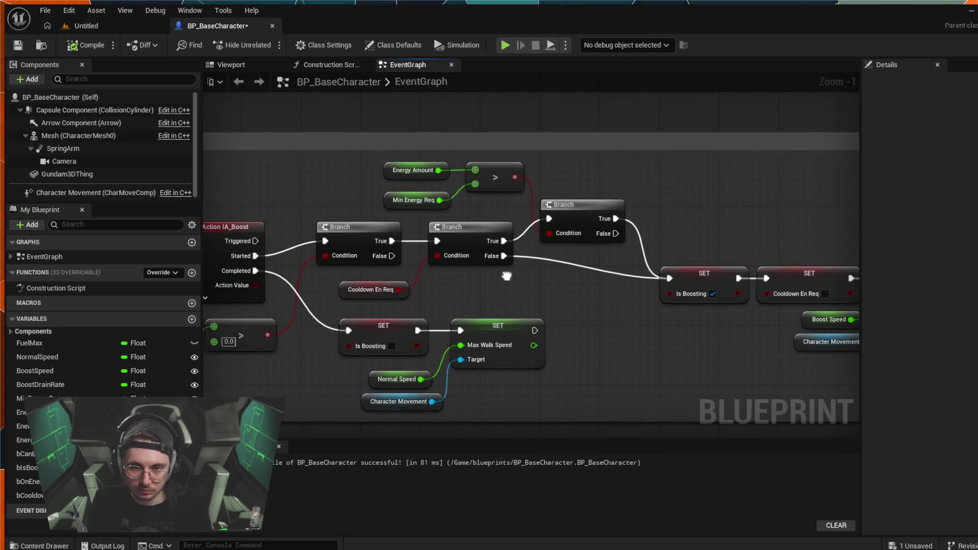
left_click_drag(448, 285, 596, 297)
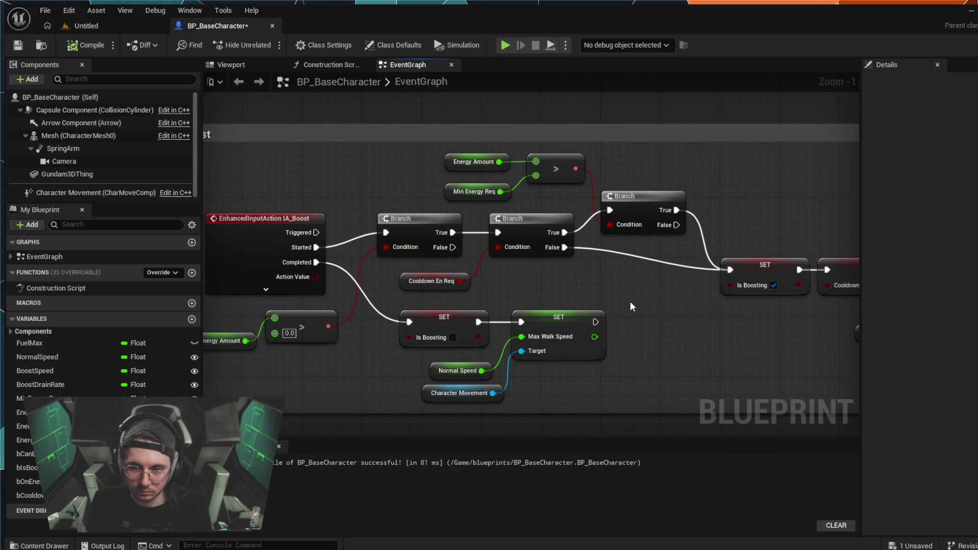
mouse_move(630, 306)
left_mouse_down()
mouse_move(344, 245)
mouse_move(586, 254)
left_mouse_up()
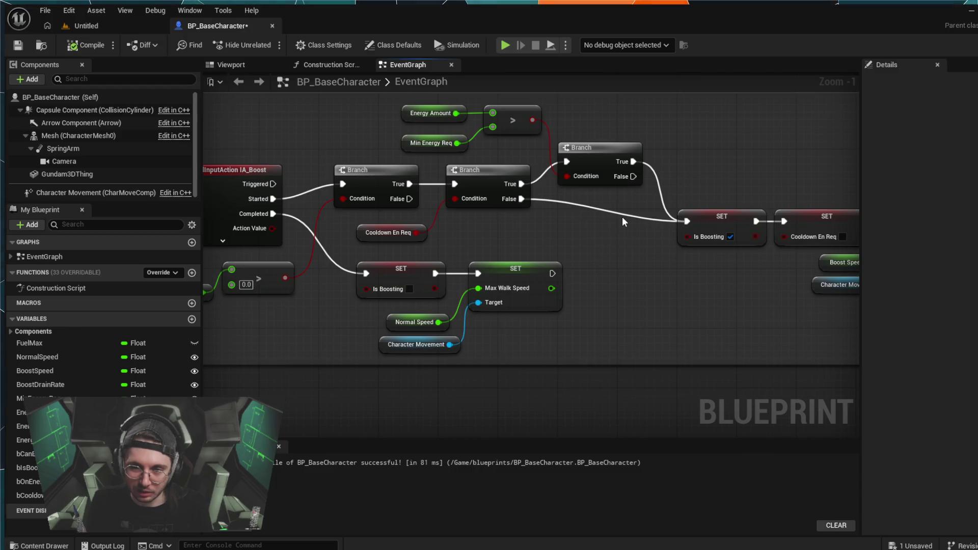
left_click_drag(618, 242, 581, 300)
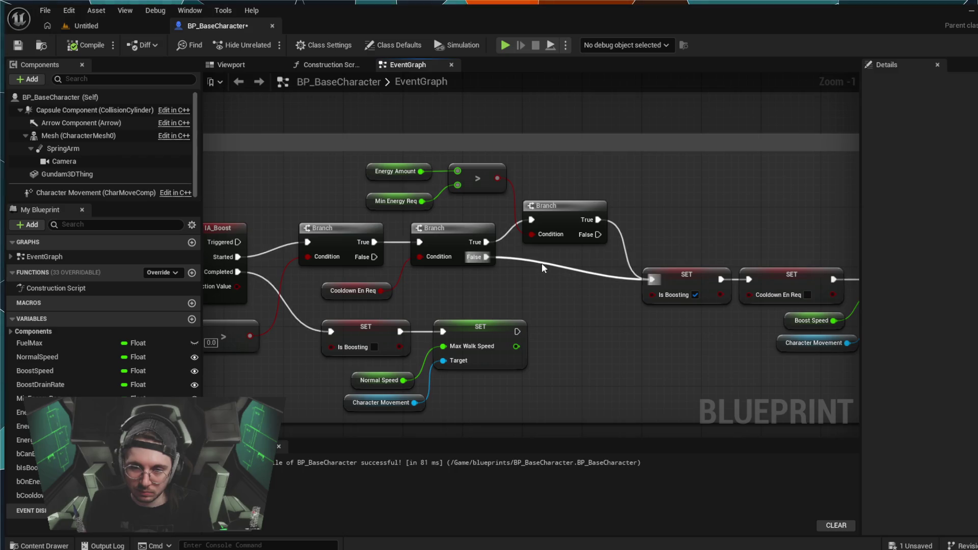
double_click(529, 259)
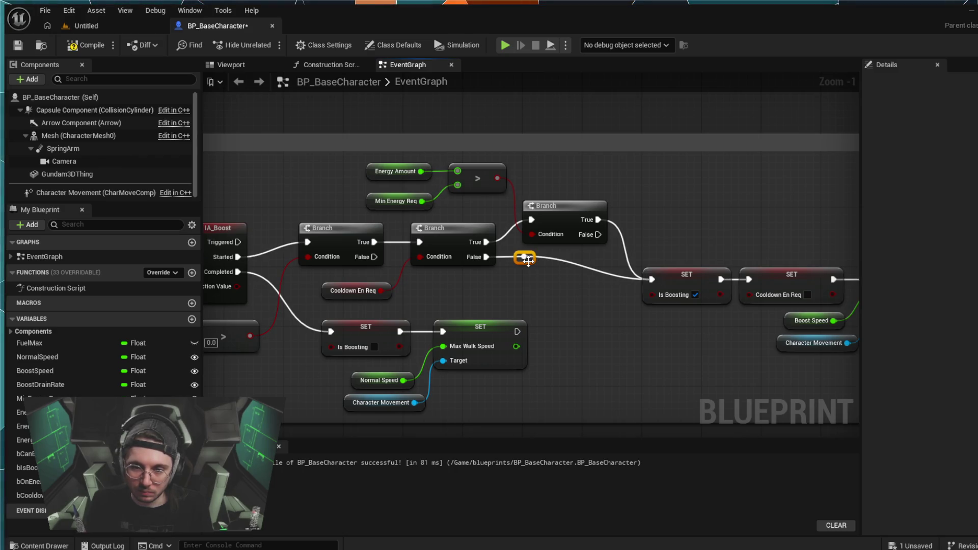
mouse_move(524, 257)
left_mouse_down()
mouse_move(559, 283)
mouse_move(534, 280)
left_mouse_up()
left_click(566, 324)
Step: Zoom out to the Fuel/Energy System comment; the Boost Drain Rate and SET Energy Amount nodes end up shifted left
scroll(634, 343, "down", 2)
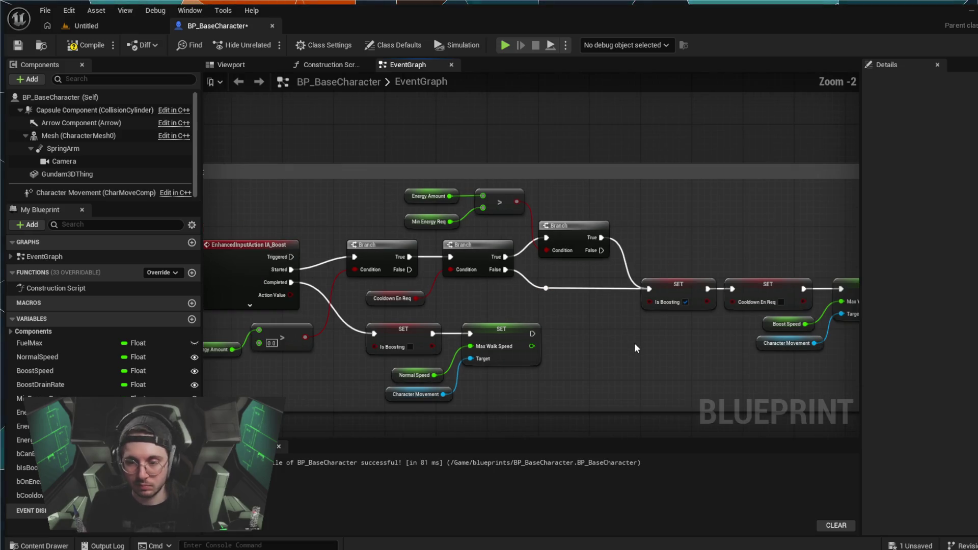
scroll(668, 363, "down", 1)
mouse_move(668, 362)
left_mouse_down()
mouse_move(637, 273)
mouse_move(593, 249)
left_mouse_up()
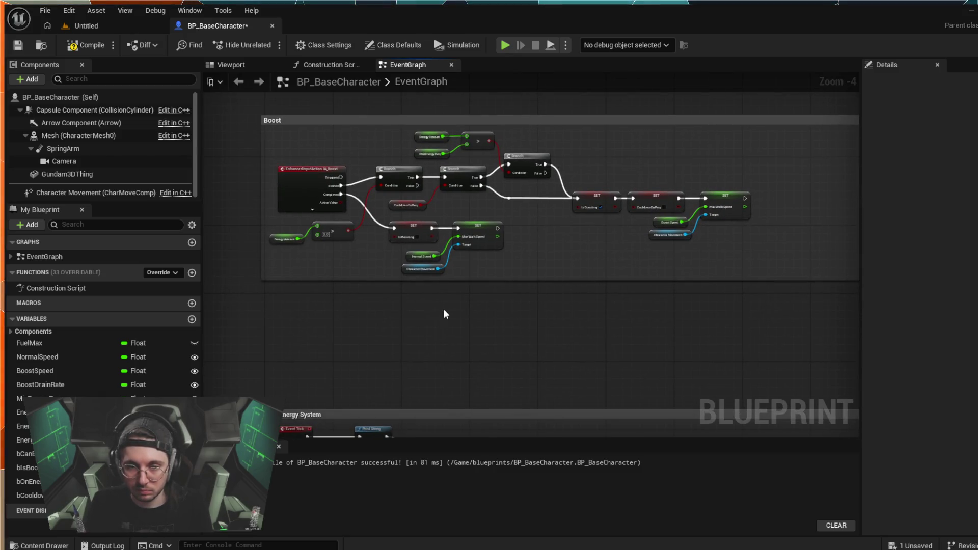
scroll(443, 313, "up", 1)
scroll(454, 344, "down", 2)
left_click_drag(454, 345, 472, 280)
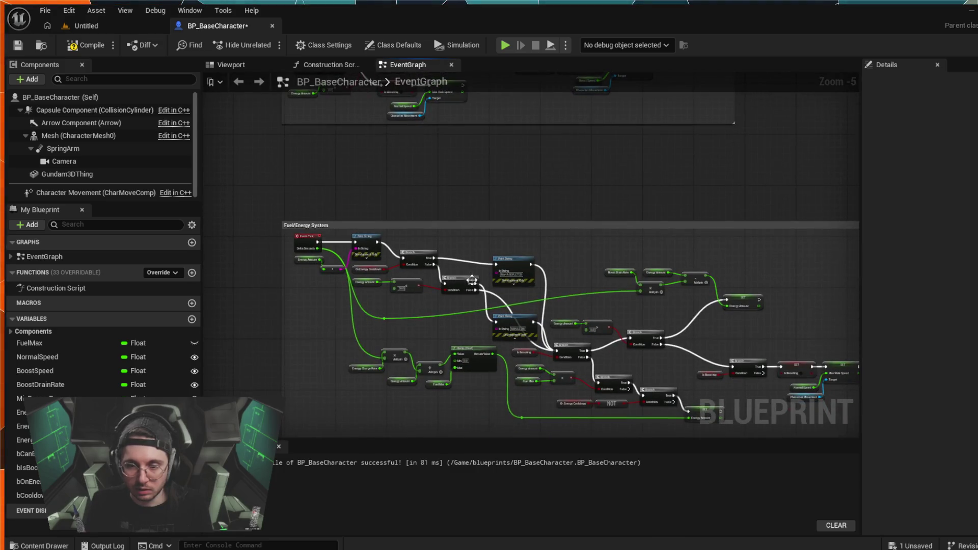
left_click_drag(460, 326, 449, 288)
scroll(450, 284, "up", 2)
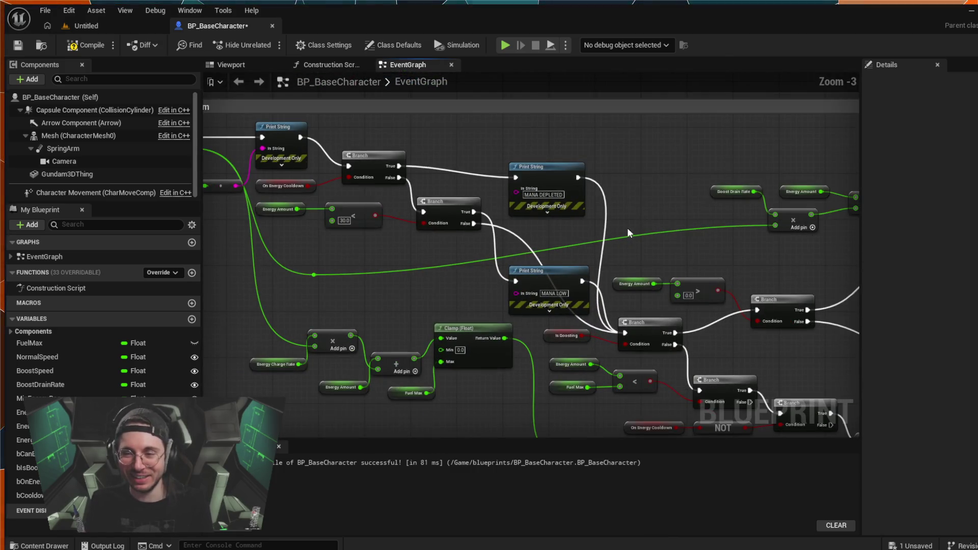
scroll(696, 230, "down", 2)
left_click_drag(683, 277, 644, 241)
mouse_move(576, 213)
left_mouse_down()
mouse_move(510, 189)
mouse_move(530, 210)
mouse_move(544, 177)
mouse_move(513, 199)
mouse_move(501, 193)
left_mouse_up()
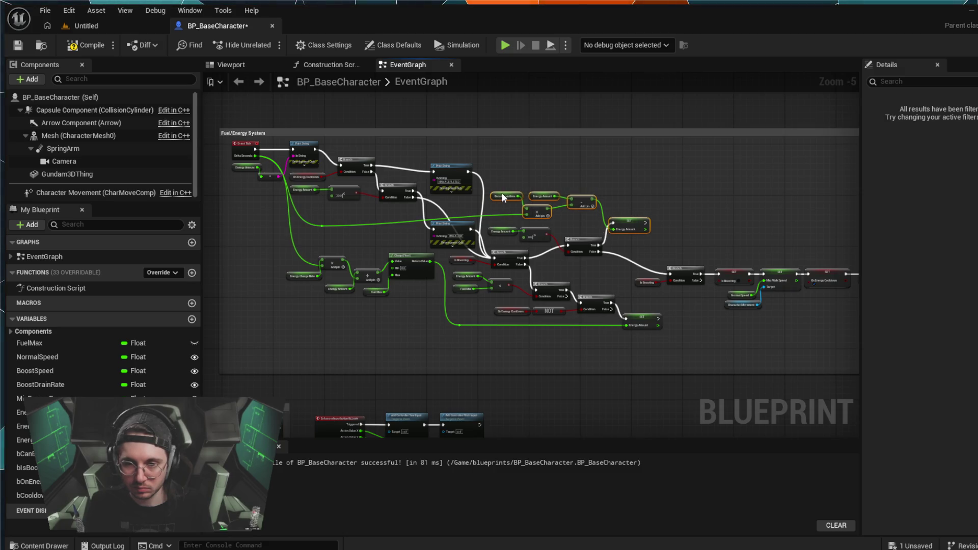
Step: Undo the accidental node move, then wrap the Boost Drain Rate drain nodes in a 'Boost Drain' comment
left_click(600, 164)
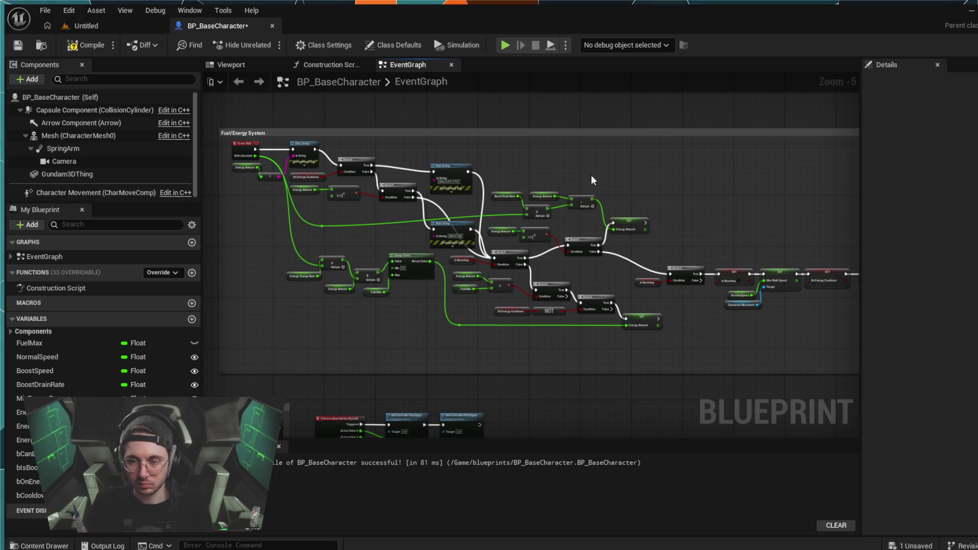
key("ctrl+z")
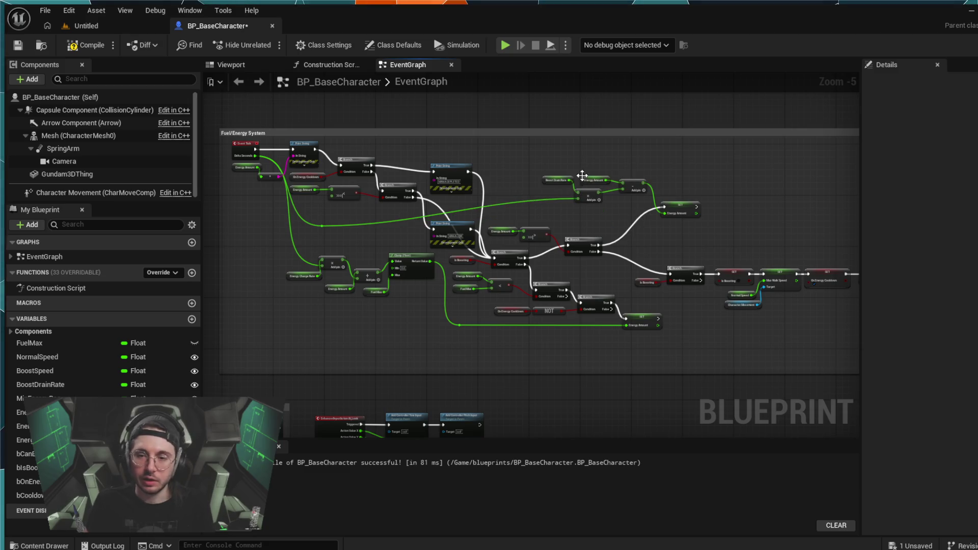
mouse_move(517, 158)
left_mouse_down()
mouse_move(685, 230)
mouse_move(735, 226)
left_mouse_up()
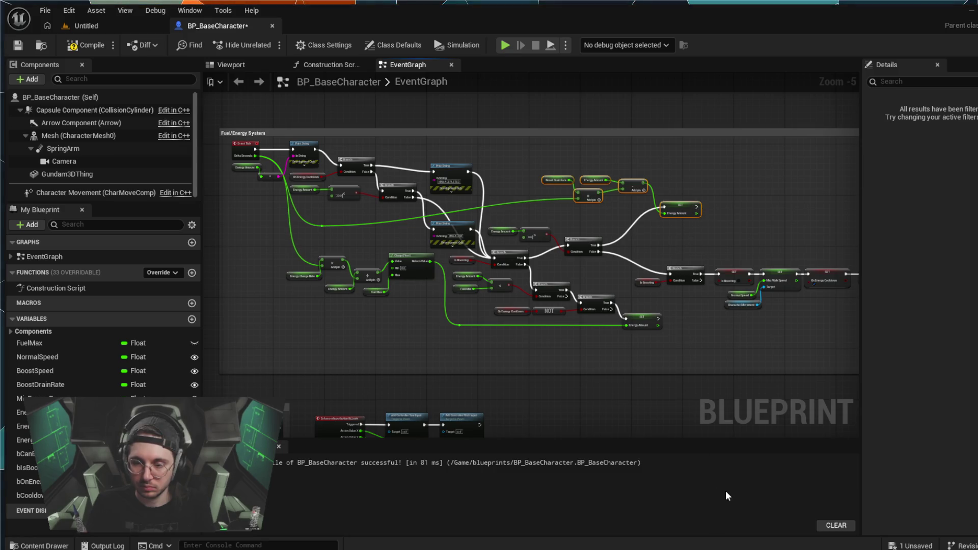
key("c")
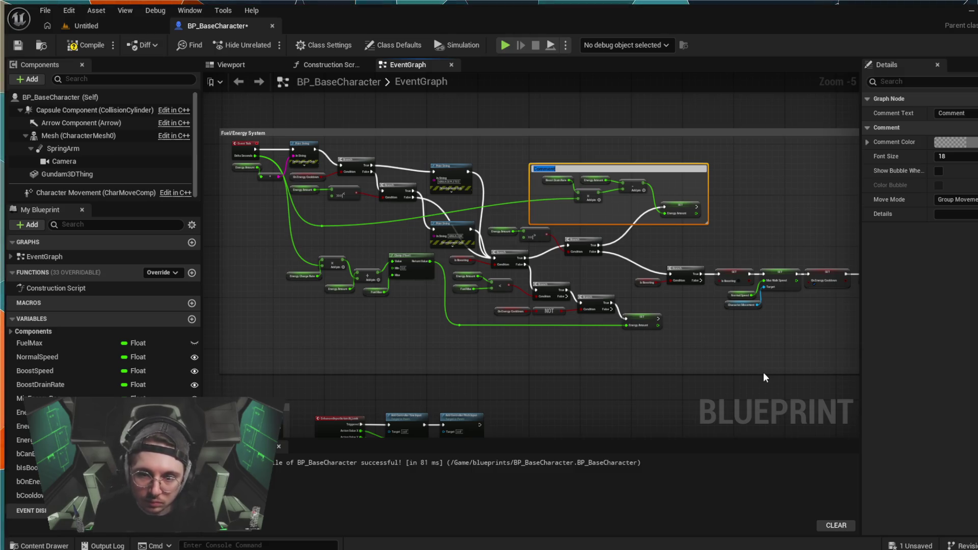
type("Boost Drain")
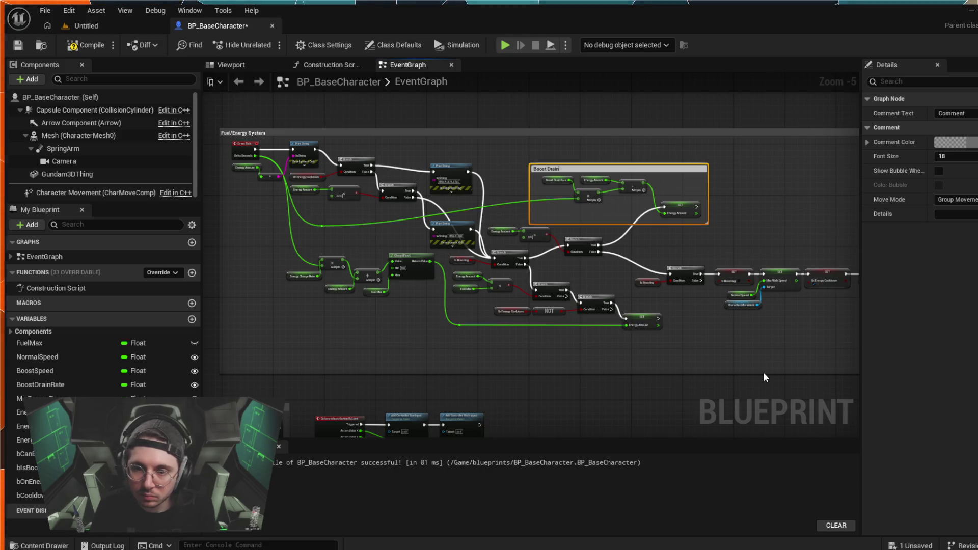
key("Return")
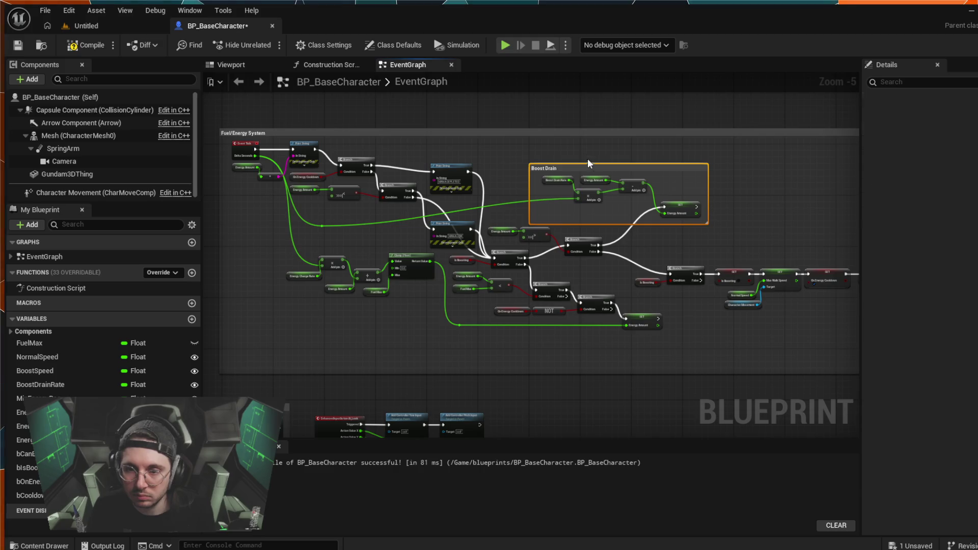
Step: Check the Boost Drain comment title by selecting and deselecting the comment
left_click(614, 160)
left_click(616, 166)
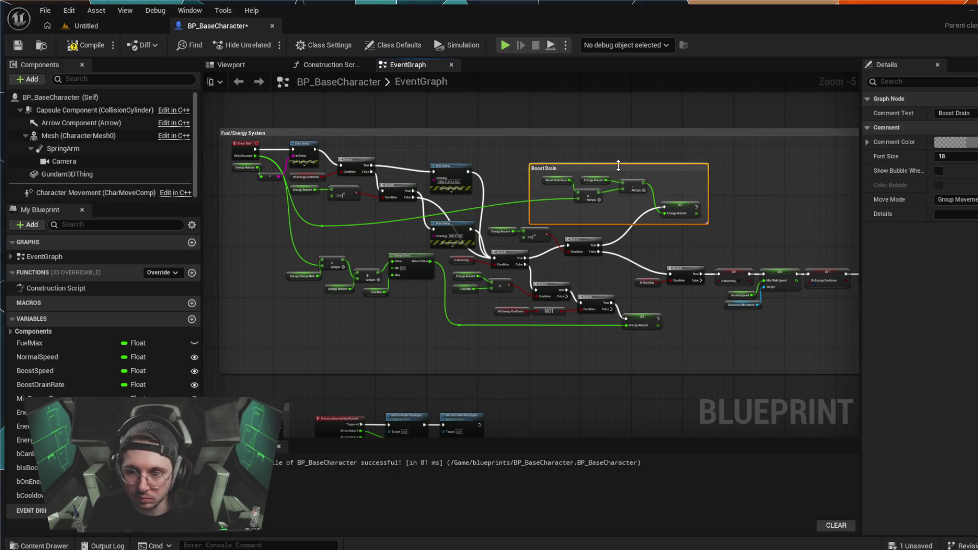
left_click(618, 163)
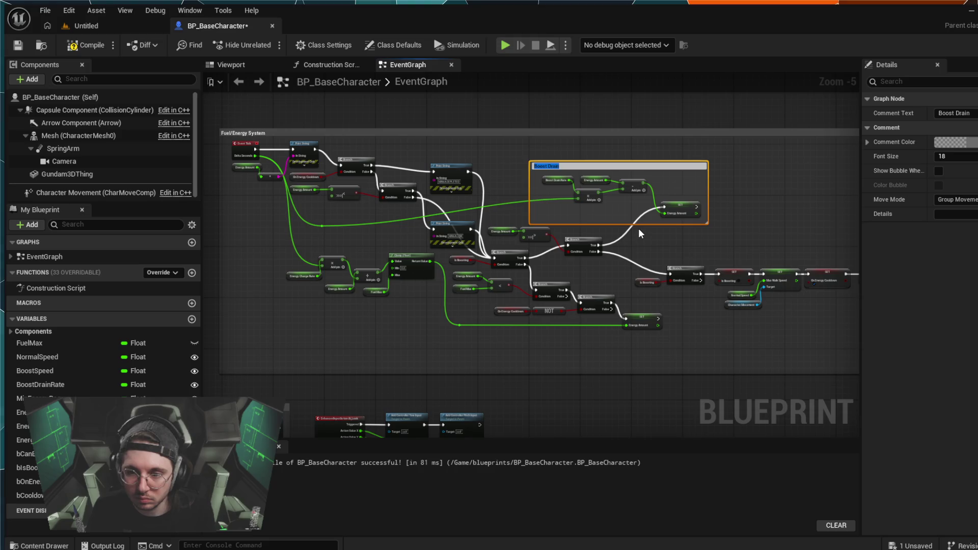
left_click(624, 221)
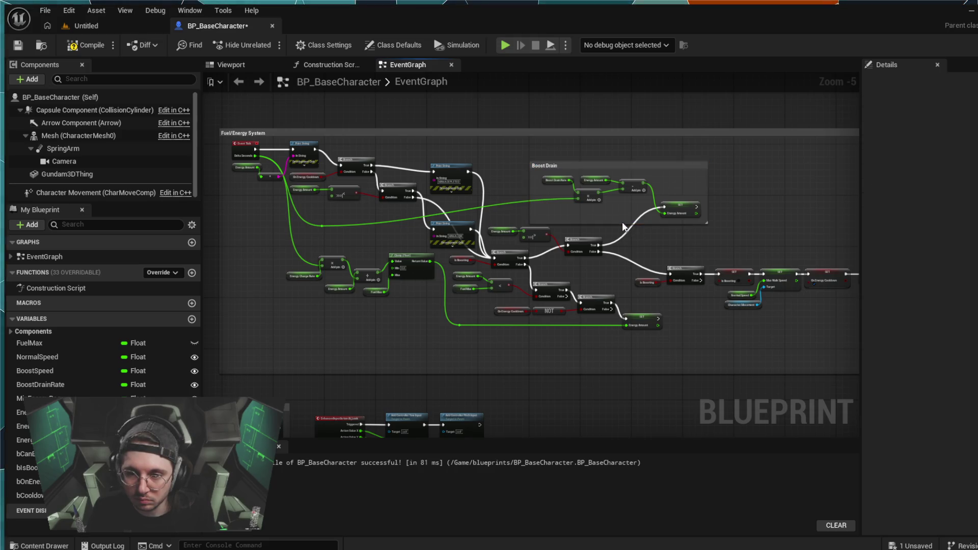
left_click(619, 163)
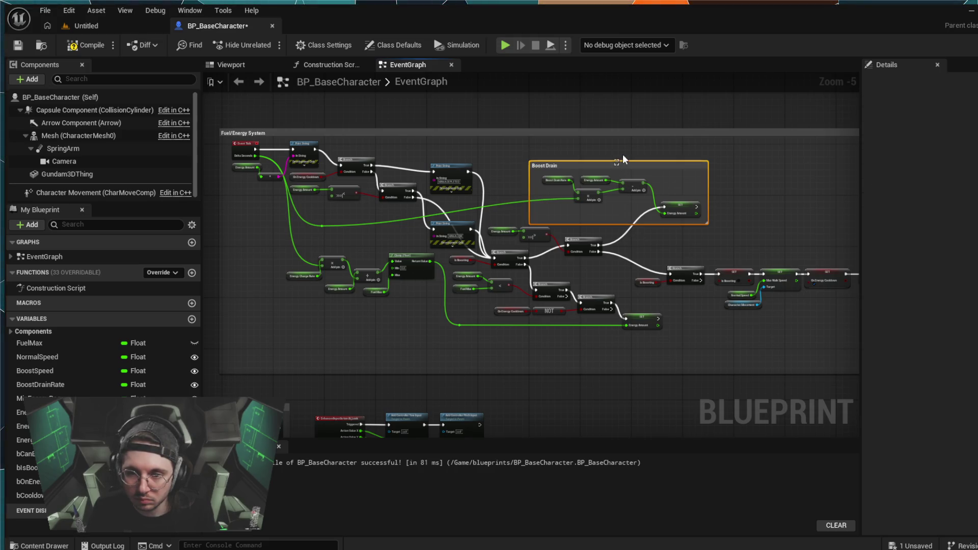
left_click(650, 158)
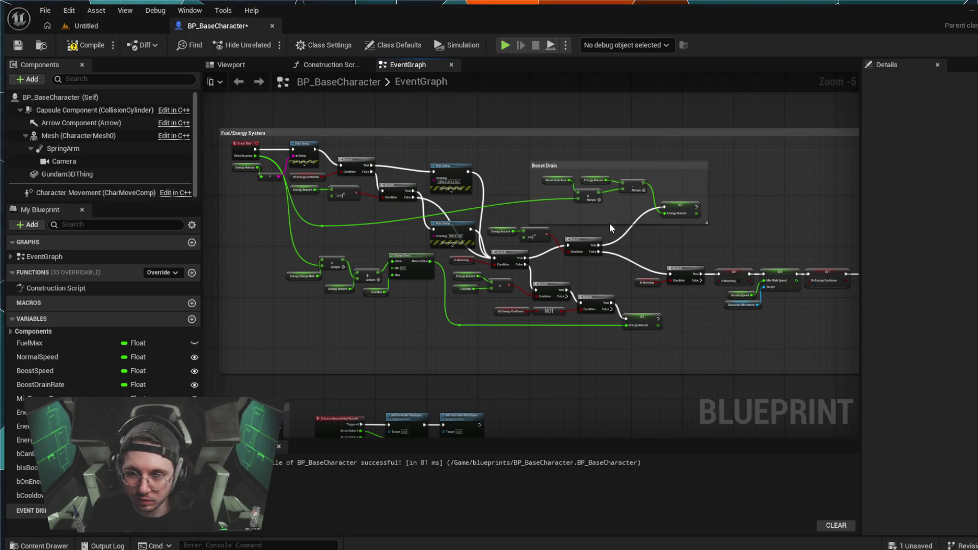
left_click(600, 165)
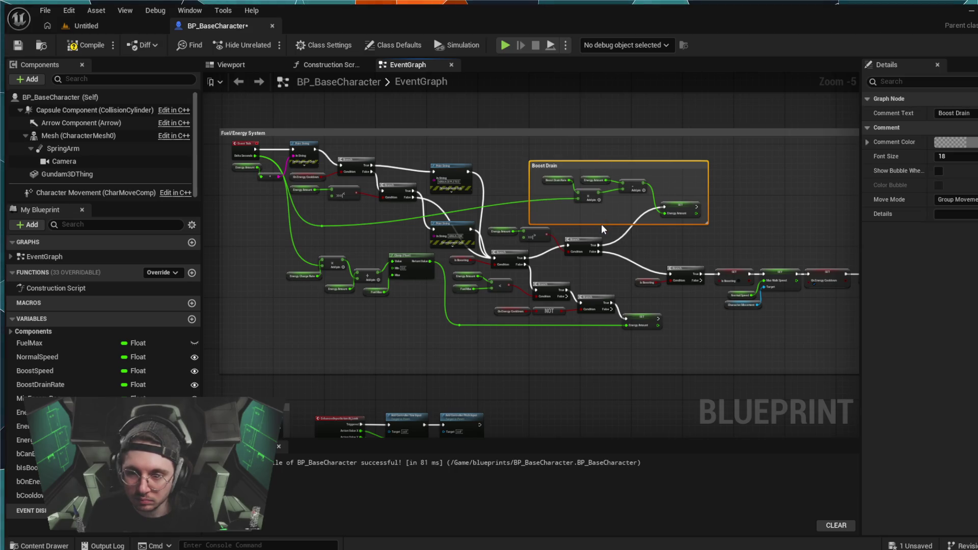
left_click(601, 200)
scroll(601, 201, "up", 4)
Step: Marquee-select the Boost Drain comment with its subtract, multiply and SET nodes, then drag them up-left
left_click(594, 162)
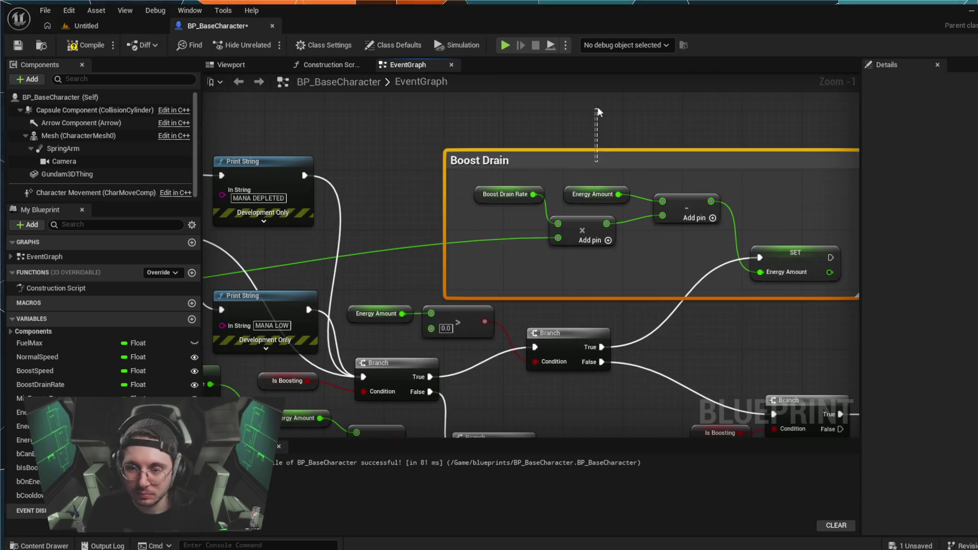
left_click(581, 171)
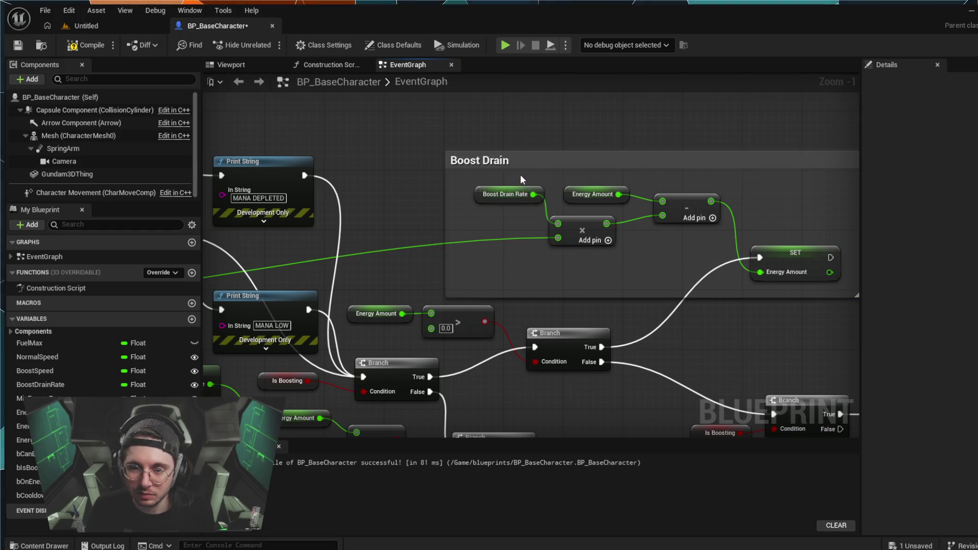
mouse_move(527, 156)
left_mouse_down()
mouse_move(448, 125)
mouse_move(420, 153)
left_mouse_up()
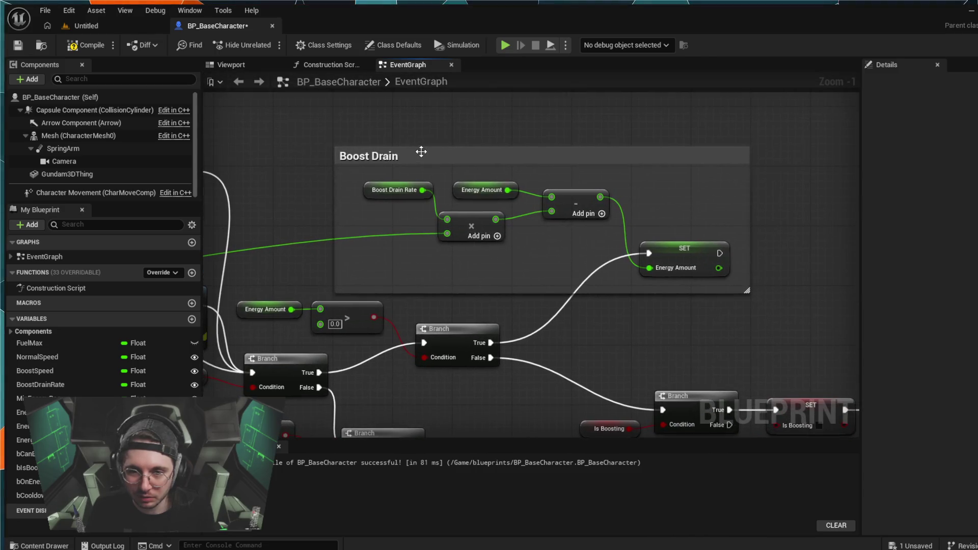
left_click(422, 150)
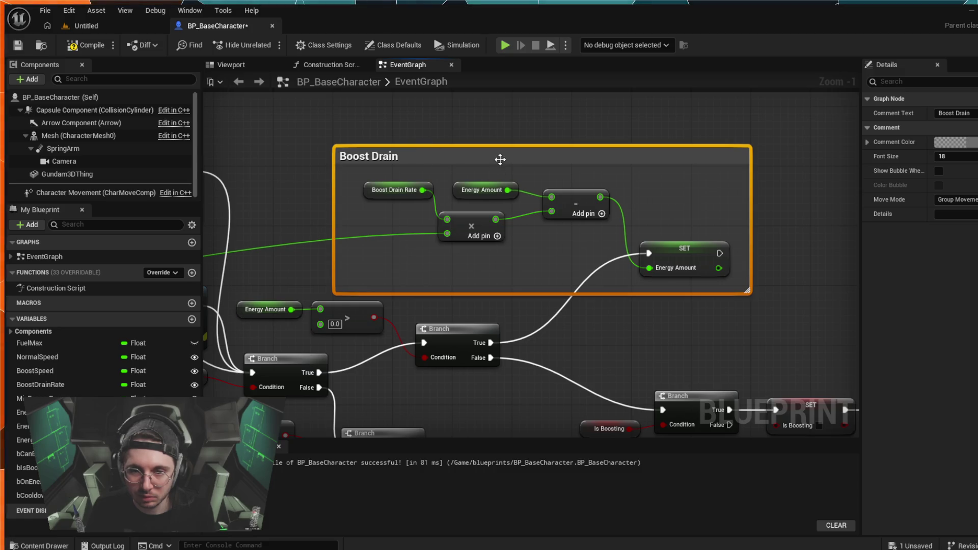
left_click(645, 181)
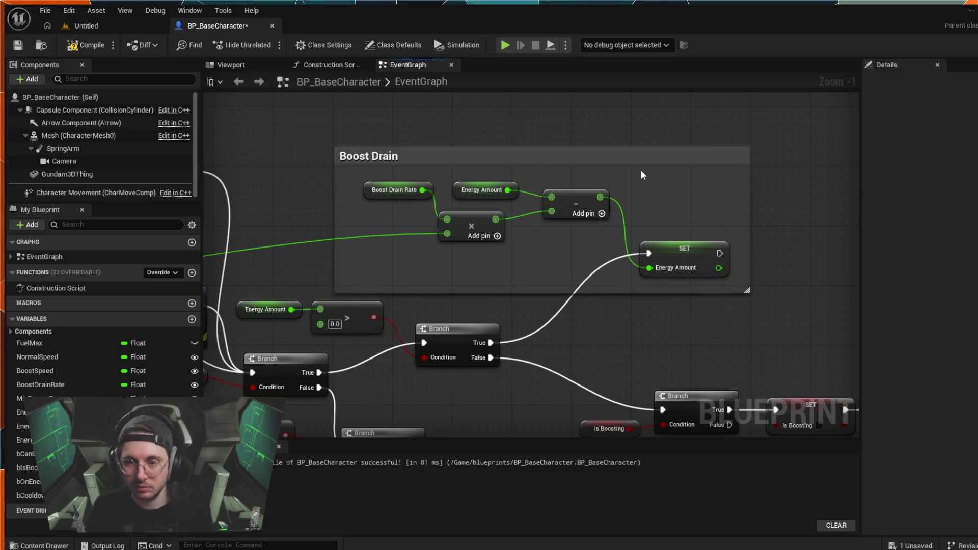
left_click(575, 160)
left_click(659, 168)
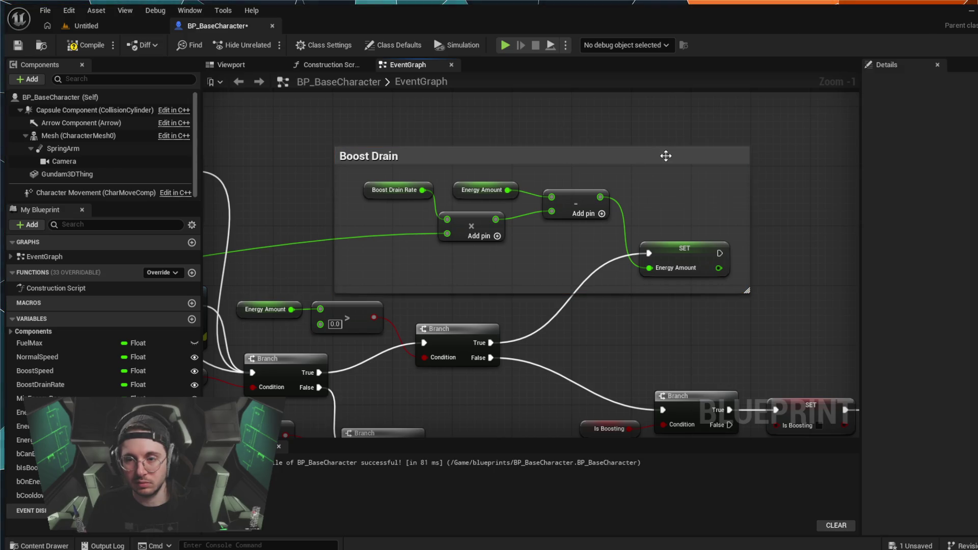
left_click(666, 157)
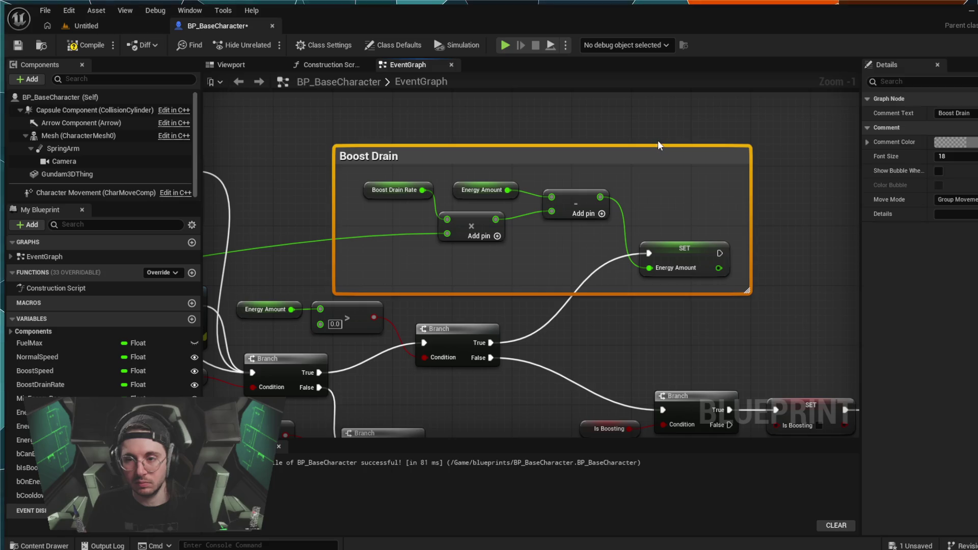
mouse_move(671, 214)
left_mouse_down()
mouse_move(466, 233)
mouse_move(316, 190)
mouse_move(534, 249)
mouse_move(558, 279)
left_mouse_up()
mouse_move(827, 134)
left_mouse_down()
mouse_move(381, 255)
mouse_move(352, 234)
mouse_move(364, 253)
left_mouse_up()
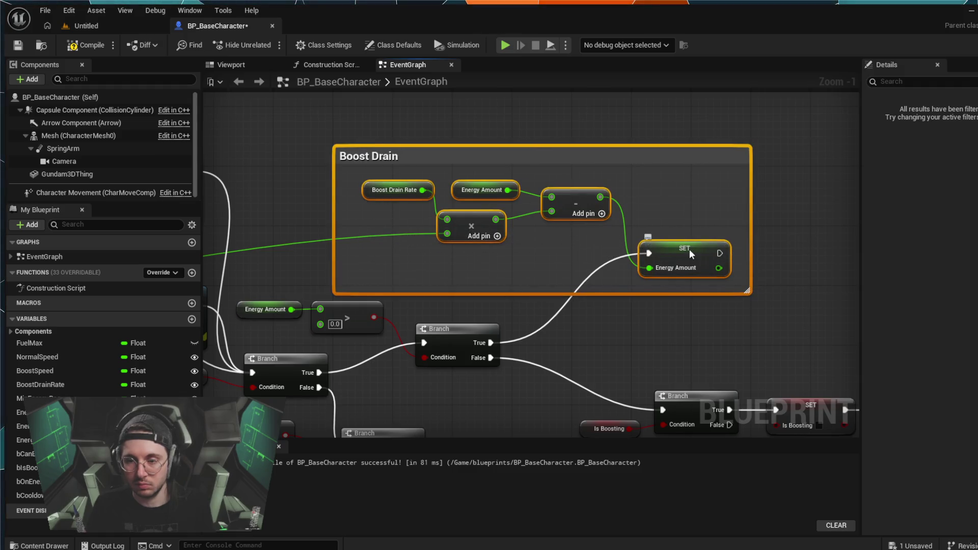
mouse_move(690, 249)
left_mouse_down()
mouse_move(676, 240)
mouse_move(677, 214)
mouse_move(614, 209)
mouse_move(632, 219)
left_mouse_up()
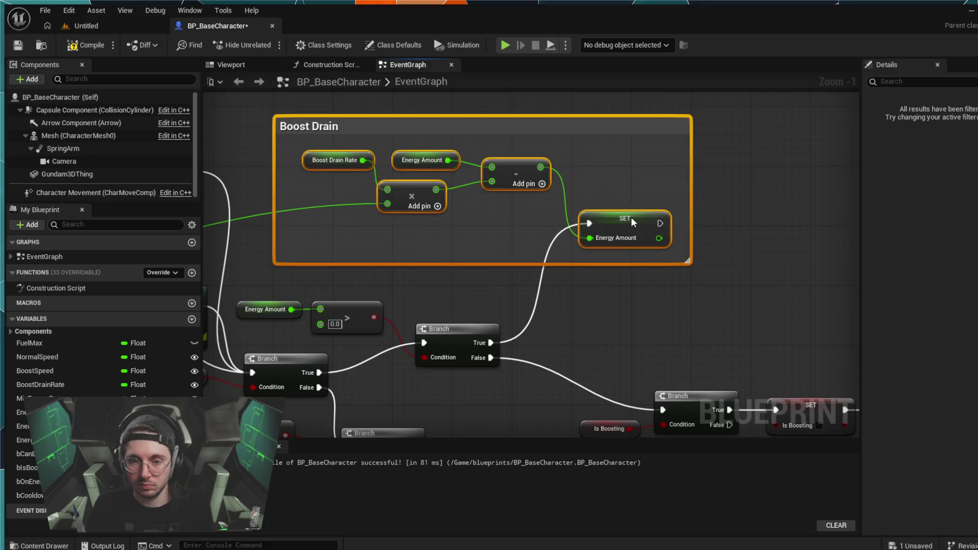
scroll(653, 249, "down", 3)
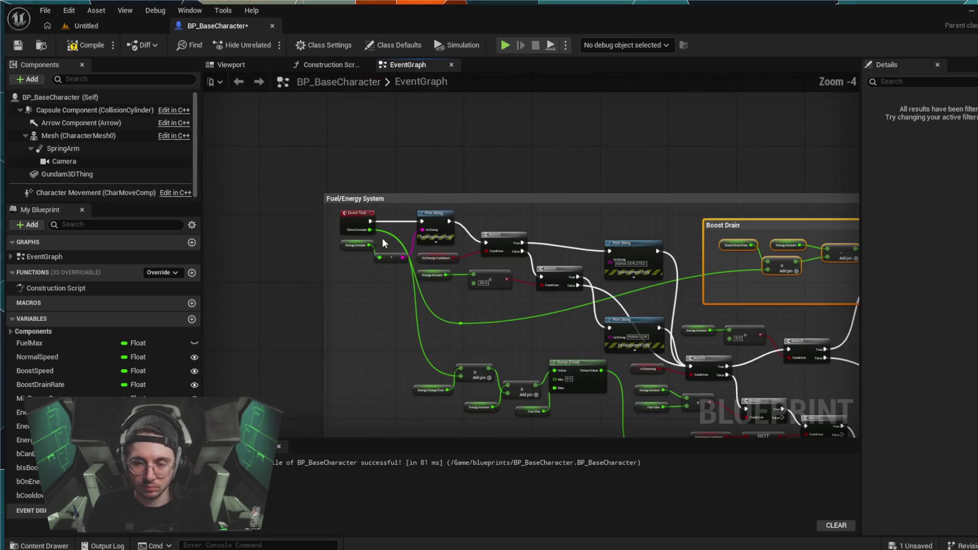
Step: Select the multiply, add and Clamp recharge nodes and wrap them in a 'Boost Regen' comment
scroll(374, 291, "up", 2)
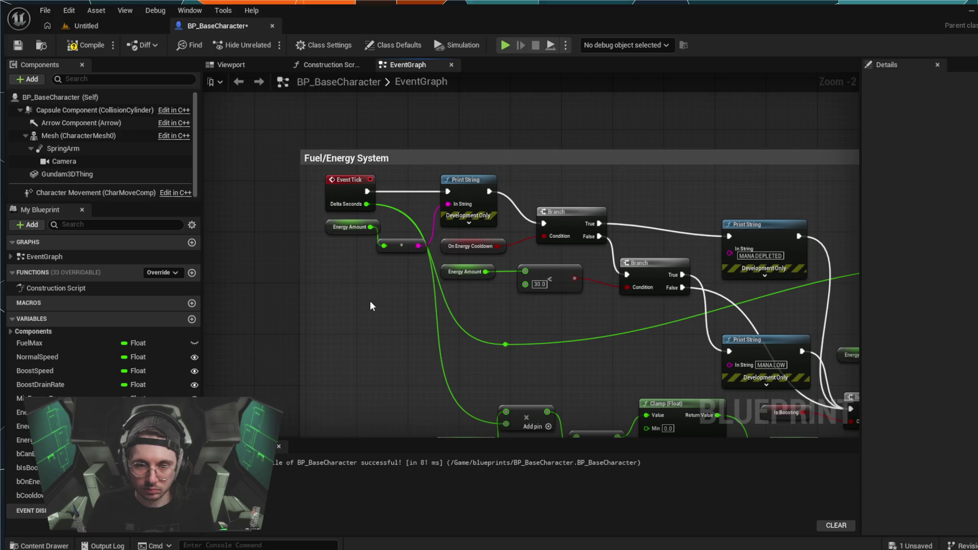
left_click_drag(353, 332, 319, 192)
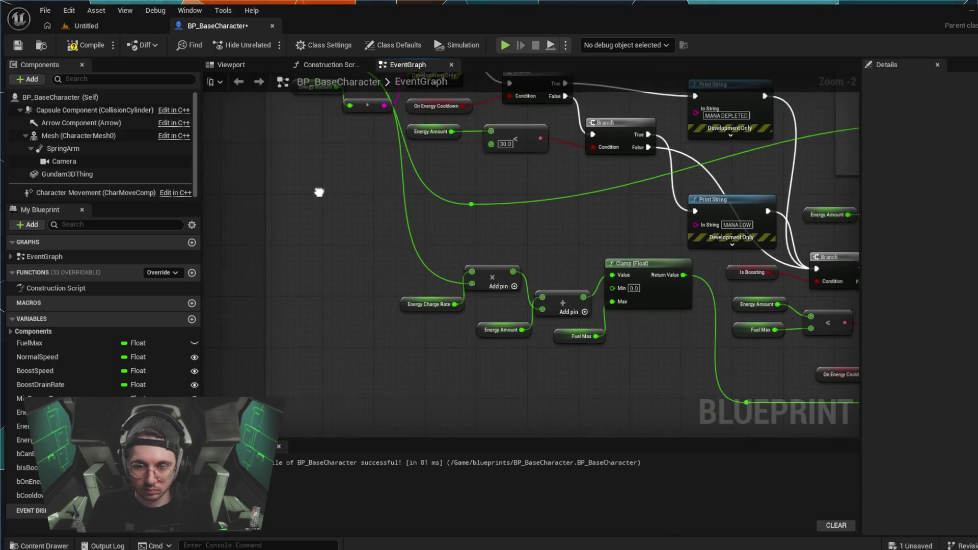
mouse_move(597, 373)
left_mouse_down()
mouse_move(513, 354)
mouse_move(331, 284)
mouse_move(204, 285)
left_mouse_up()
left_click_drag(203, 214, 380, 255)
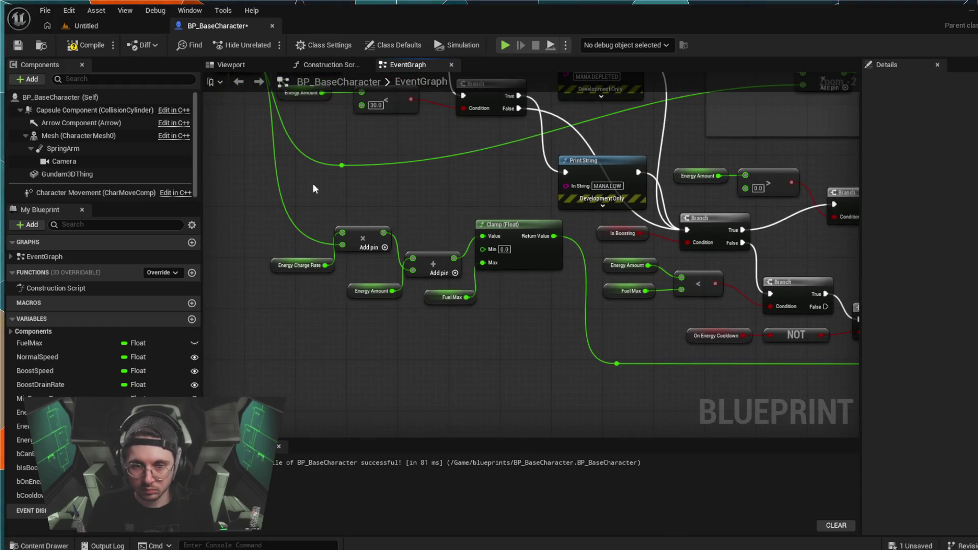
left_click_drag(344, 195, 338, 194)
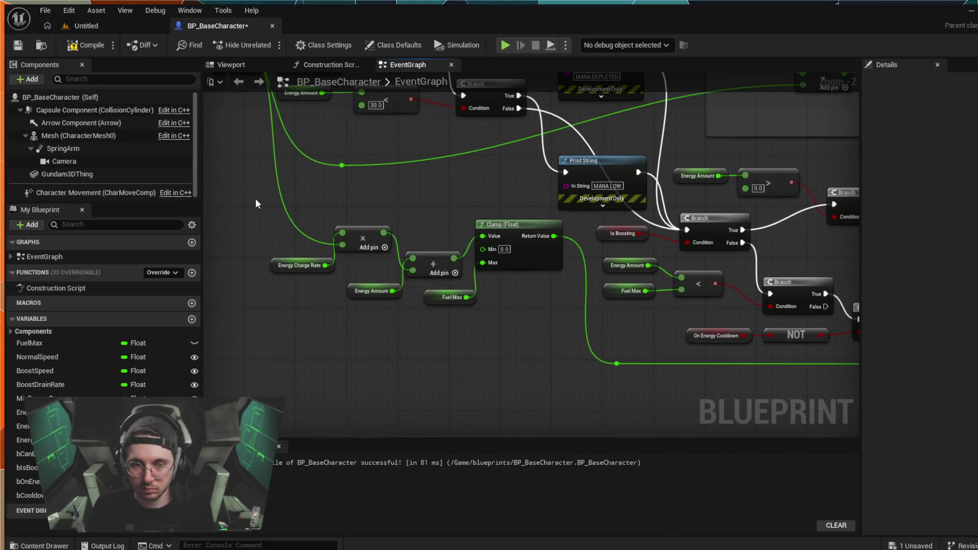
mouse_move(251, 198)
left_mouse_down()
mouse_move(572, 410)
mouse_move(545, 349)
mouse_move(558, 383)
mouse_move(530, 359)
left_mouse_up()
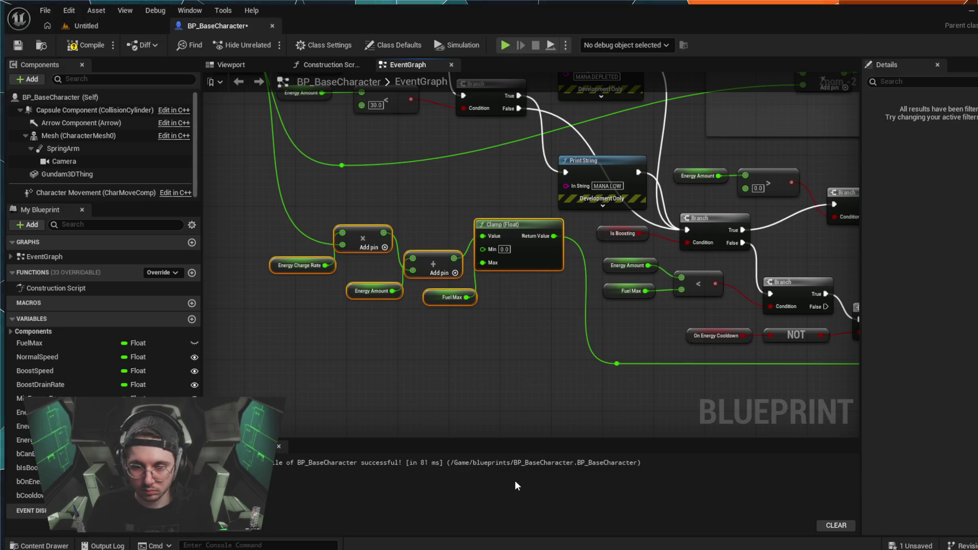
key("c")
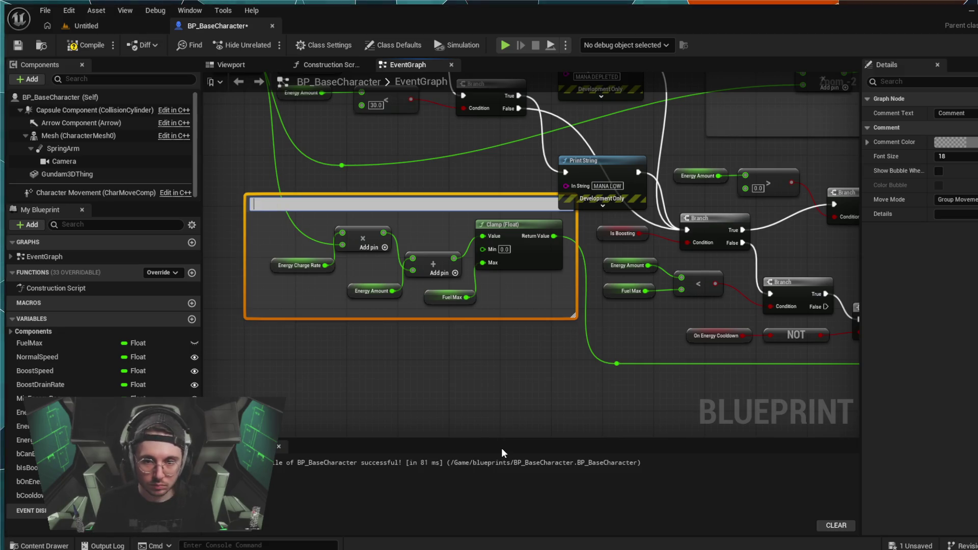
type("Boost Regen")
key("Return")
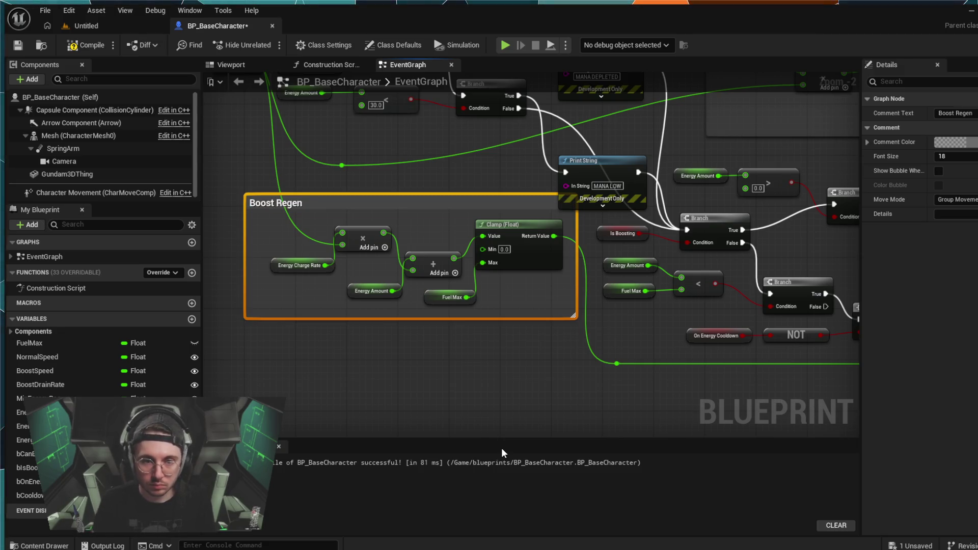
Step: Move the Boost Regen comment and its recharge nodes down and to the left
left_click(506, 389)
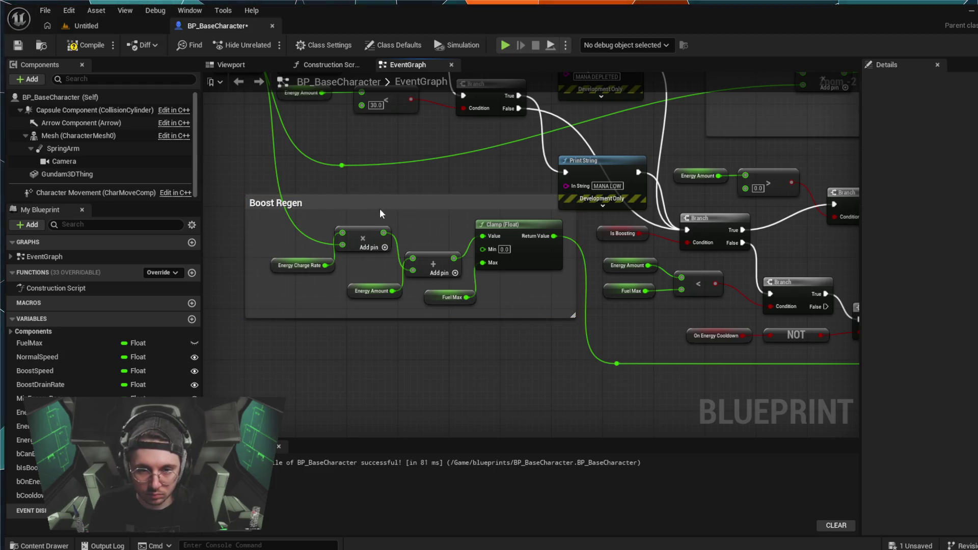
left_click_drag(380, 214, 368, 224)
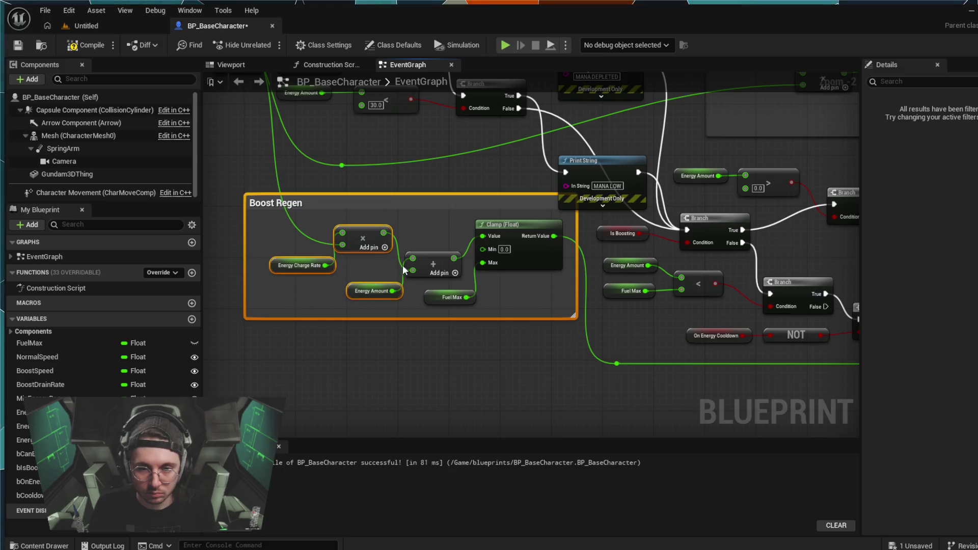
left_click_drag(518, 362, 343, 194)
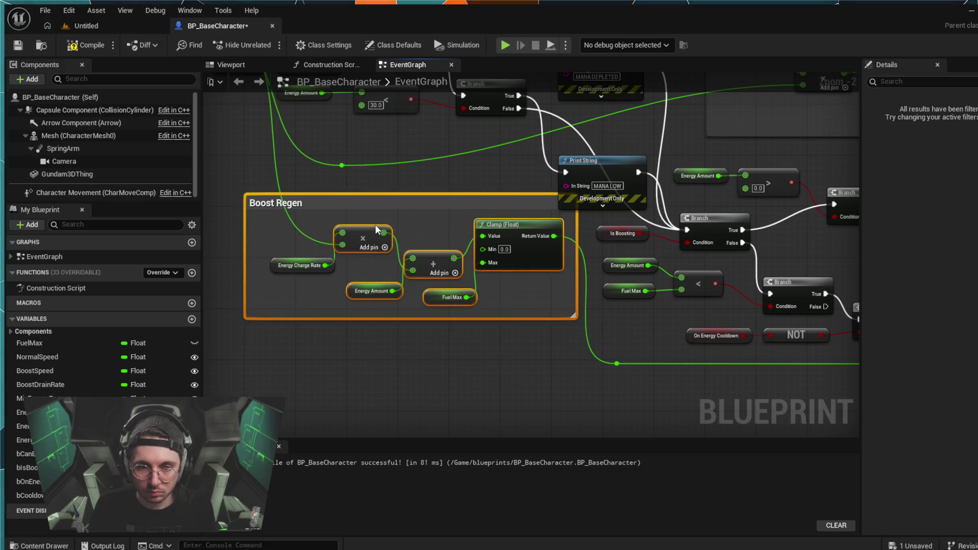
mouse_move(373, 230)
left_mouse_down()
mouse_move(329, 260)
mouse_move(348, 259)
left_mouse_up()
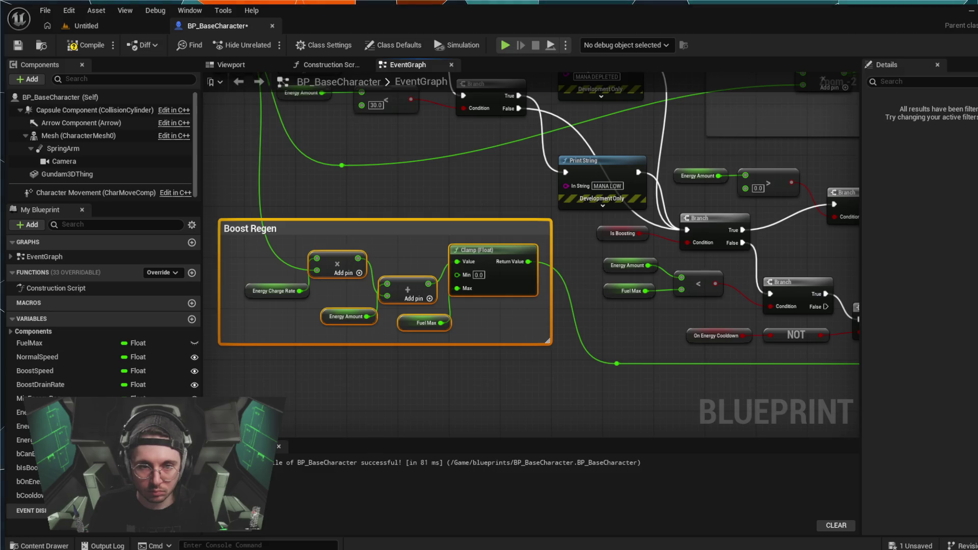
mouse_move(305, 187)
left_mouse_down()
mouse_move(394, 309)
mouse_move(251, 240)
mouse_move(404, 234)
mouse_move(328, 284)
mouse_move(734, 299)
left_mouse_up()
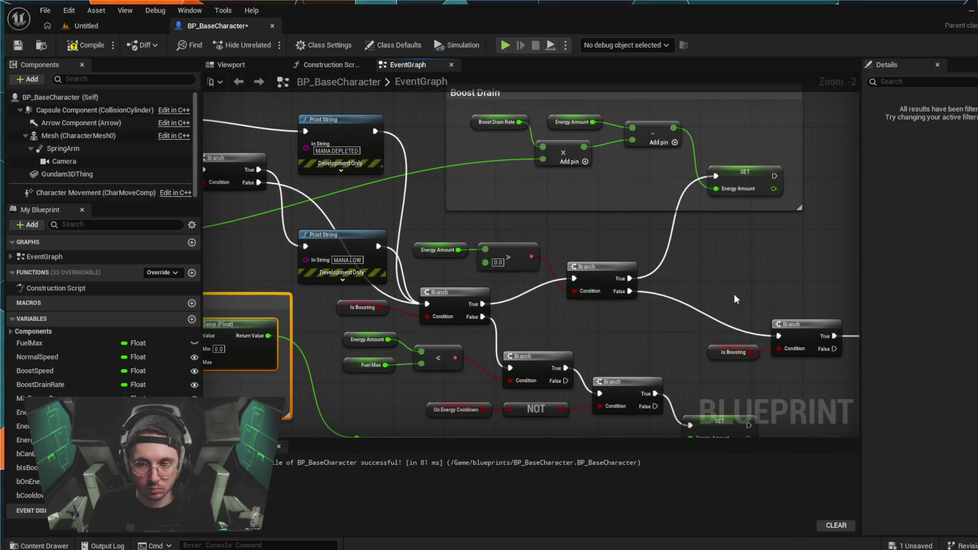
scroll(795, 310, "down", 1)
mouse_move(795, 311)
left_mouse_down()
mouse_move(606, 346)
mouse_move(639, 370)
mouse_move(521, 308)
mouse_move(610, 387)
mouse_move(435, 338)
mouse_move(653, 338)
left_mouse_up()
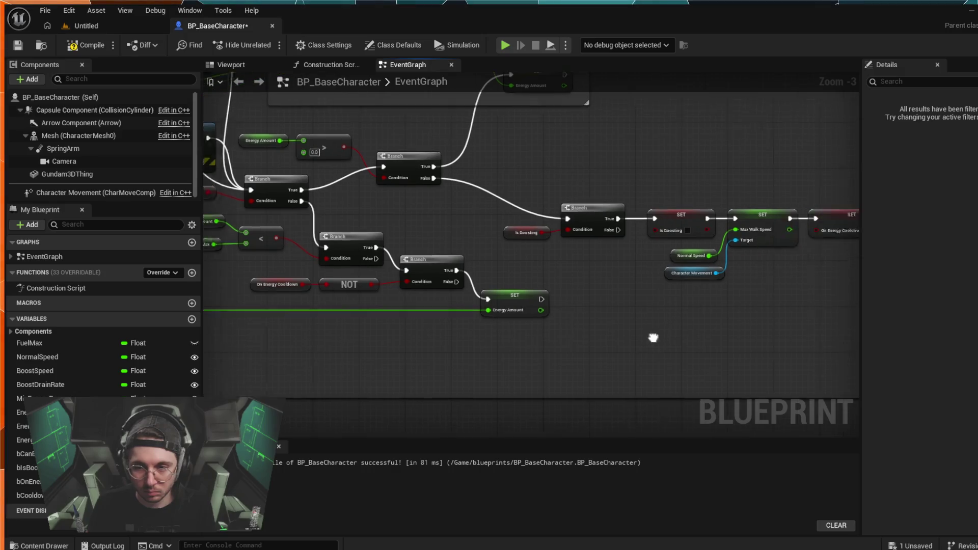
scroll(583, 305, "down", 1)
mouse_move(583, 304)
left_mouse_down()
mouse_move(476, 321)
mouse_move(408, 305)
left_mouse_up()
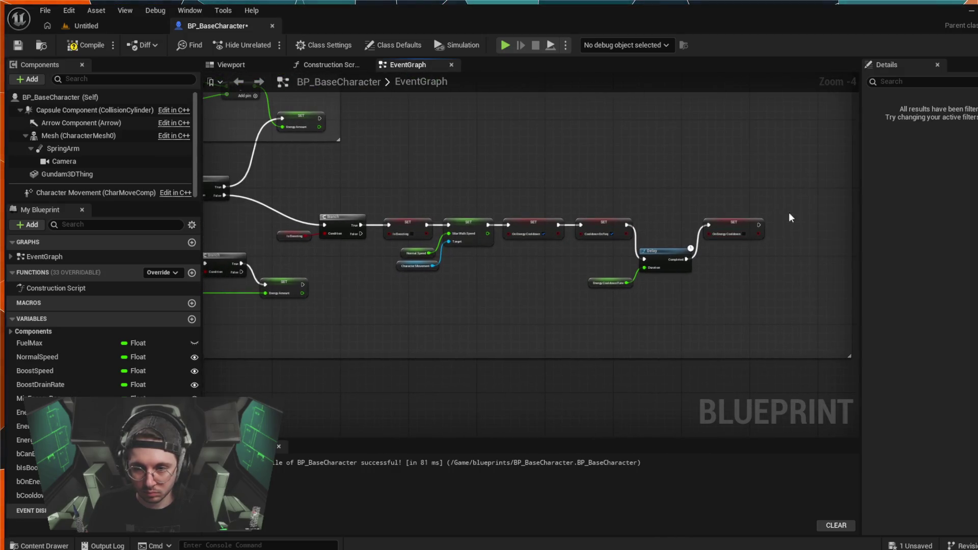
Step: Wrap the cooldown Branch, SET and Delay chain in a 'Cooldown & Redline' comment and tidy its edge
mouse_move(819, 186)
left_mouse_down()
mouse_move(771, 250)
mouse_move(491, 271)
mouse_move(295, 267)
mouse_move(300, 280)
mouse_move(300, 267)
left_mouse_up()
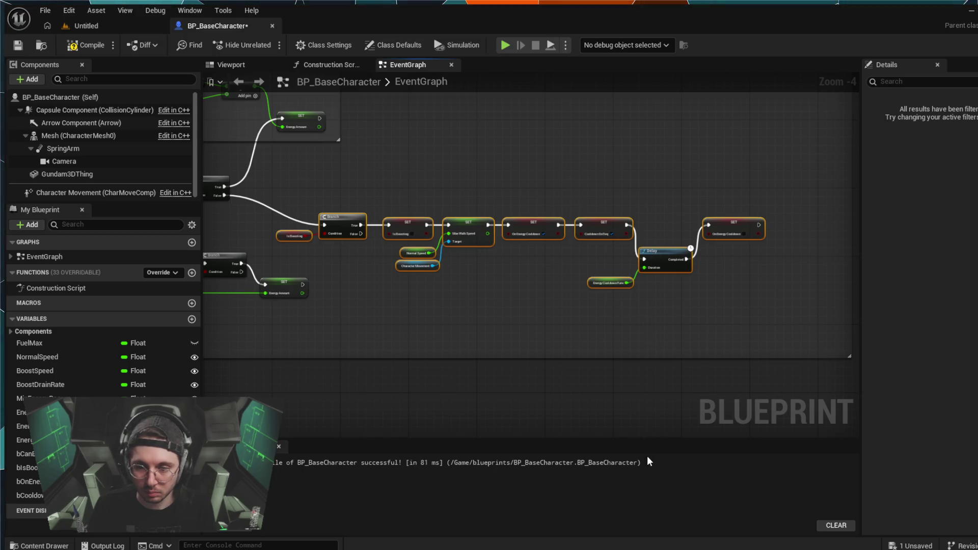
type("c")
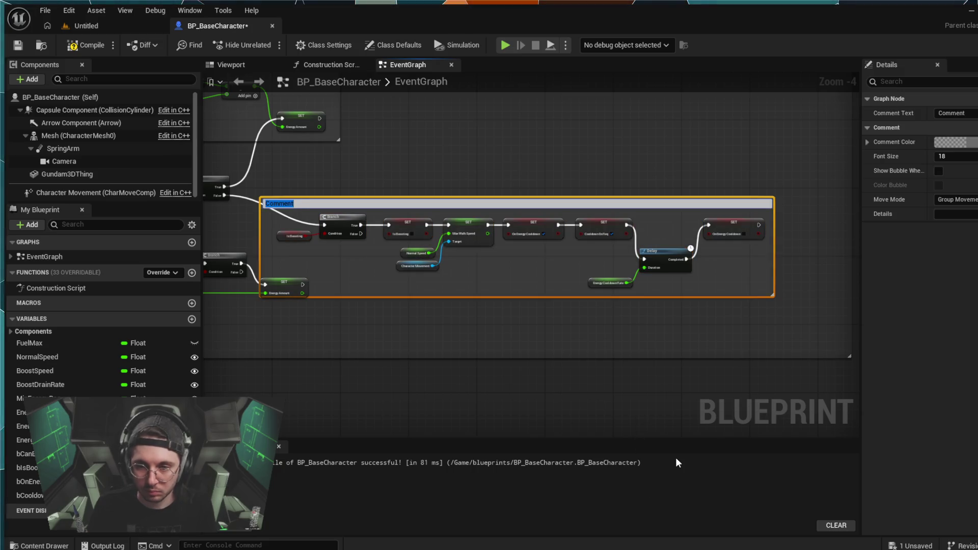
type("Coold")
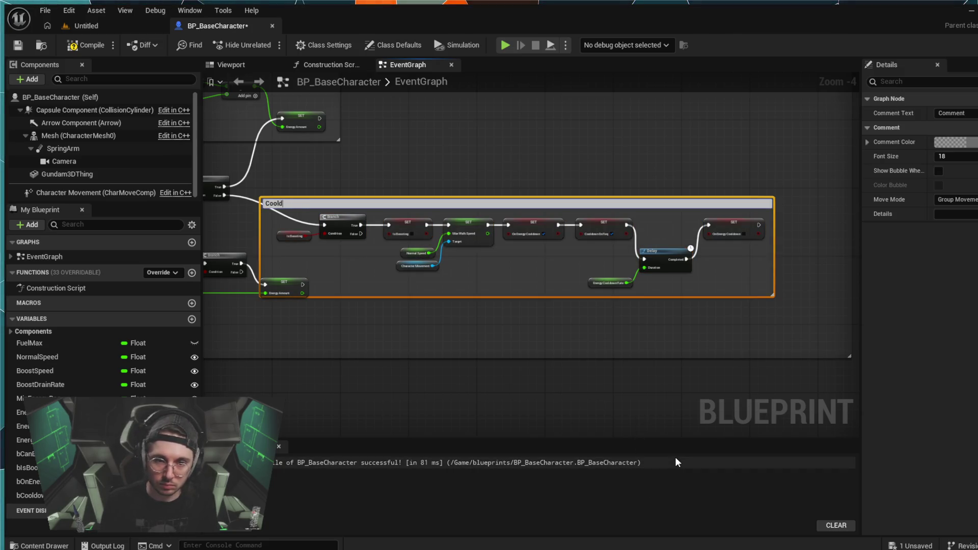
type("own /")
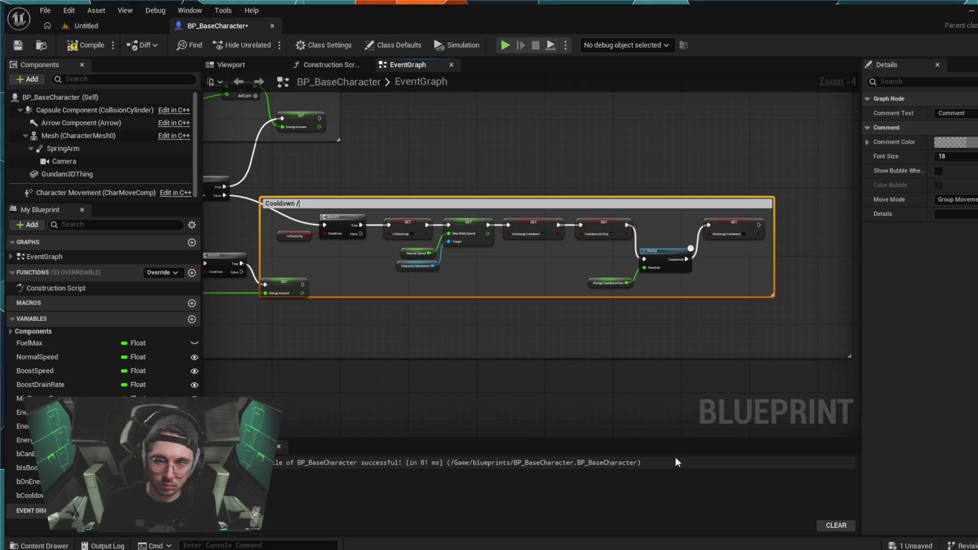
type("/ REdline")
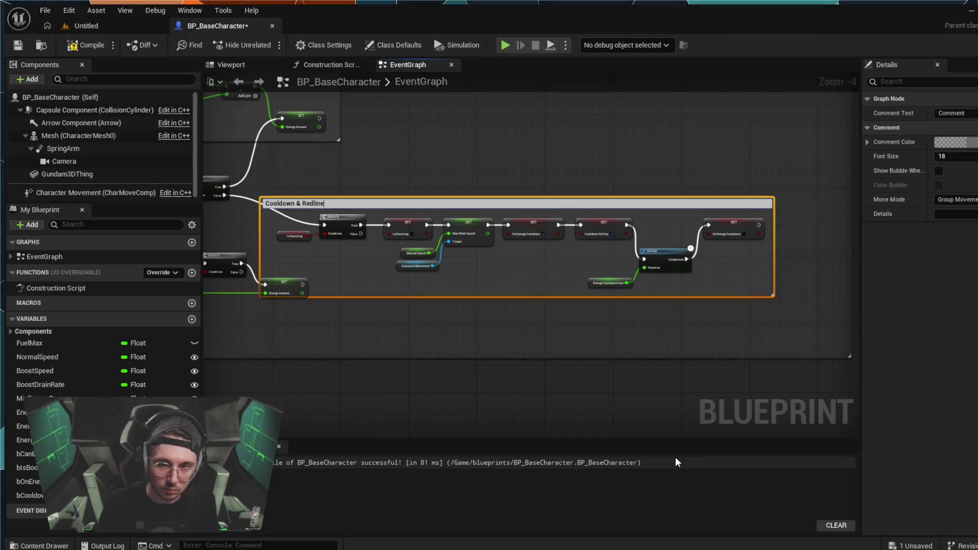
key("Return")
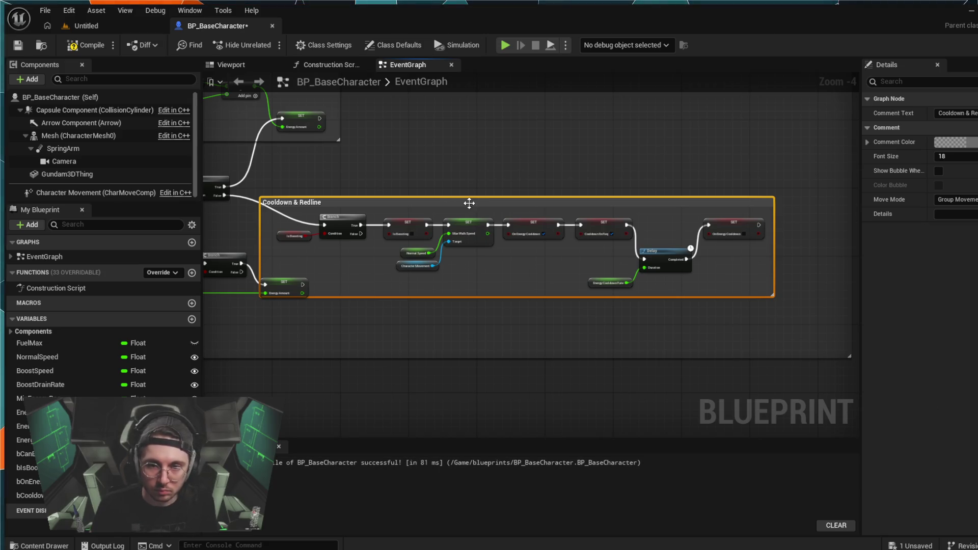
mouse_move(469, 198)
left_mouse_down()
mouse_move(476, 182)
mouse_move(481, 201)
left_mouse_up()
mouse_move(777, 141)
left_mouse_down()
mouse_move(455, 287)
mouse_move(267, 252)
mouse_move(313, 271)
mouse_move(319, 285)
left_mouse_up()
left_click_drag(289, 240, 289, 240)
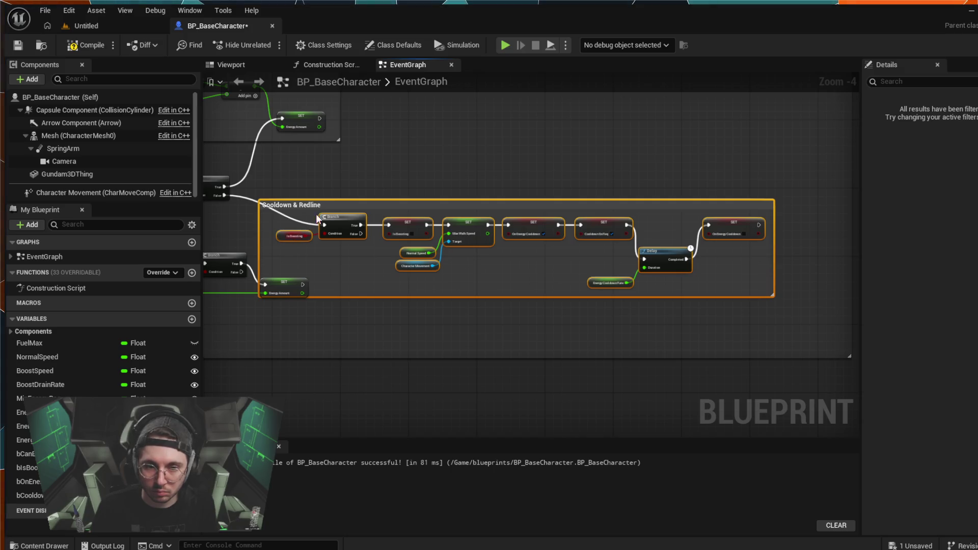
Step: Move the Cooldown & Redline group with its nodes up and to the right
left_click(355, 216)
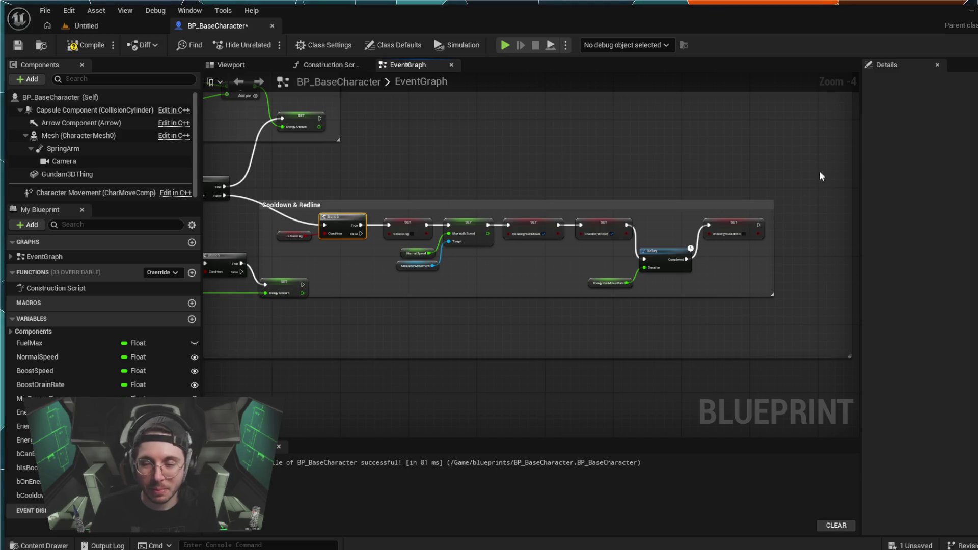
mouse_move(819, 170)
left_mouse_down()
mouse_move(432, 270)
mouse_move(279, 284)
left_mouse_up()
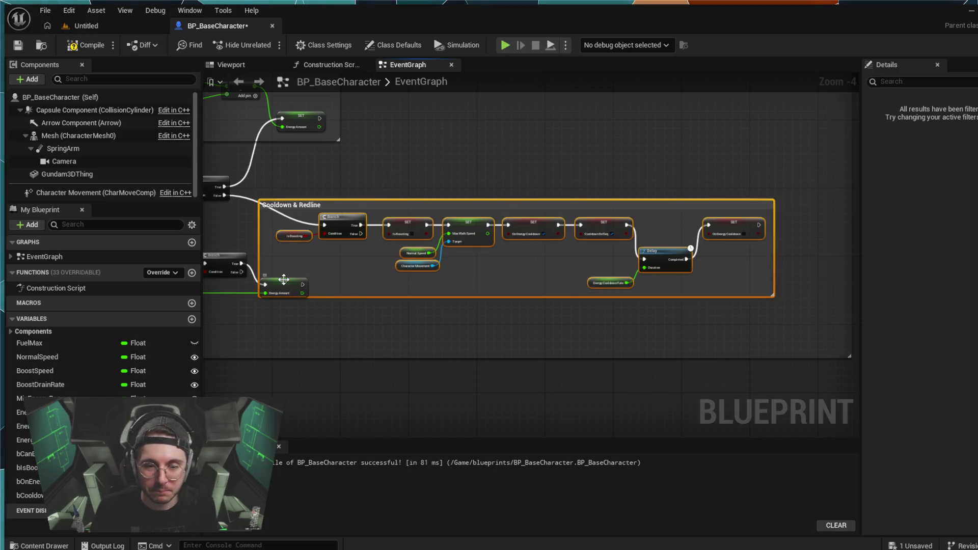
mouse_move(352, 216)
left_mouse_down()
mouse_move(368, 193)
mouse_move(355, 186)
left_mouse_up()
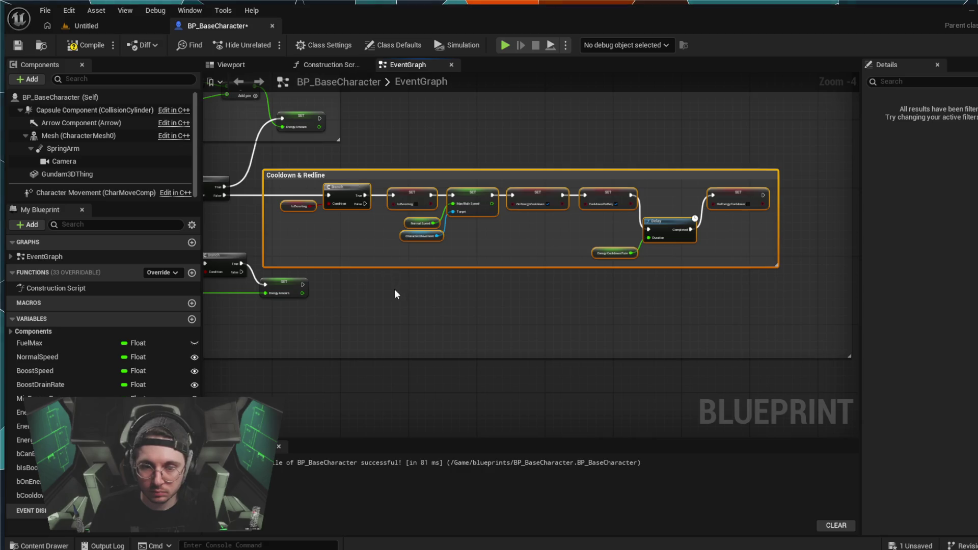
scroll(394, 289, "down", 2)
scroll(490, 302, "up", 2)
scroll(491, 307, "down", 1)
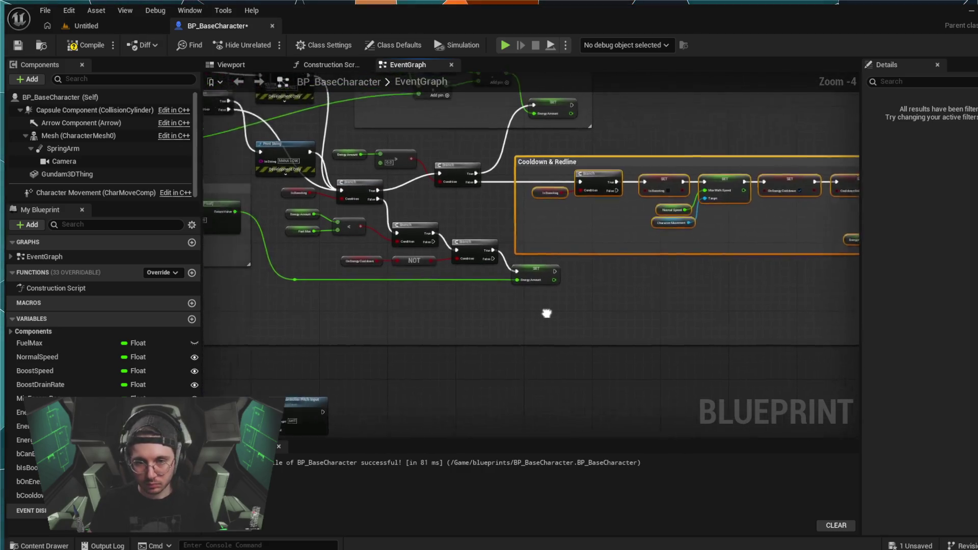
scroll(534, 219, "up", 1)
scroll(582, 280, "down", 1)
scroll(585, 276, "down", 1)
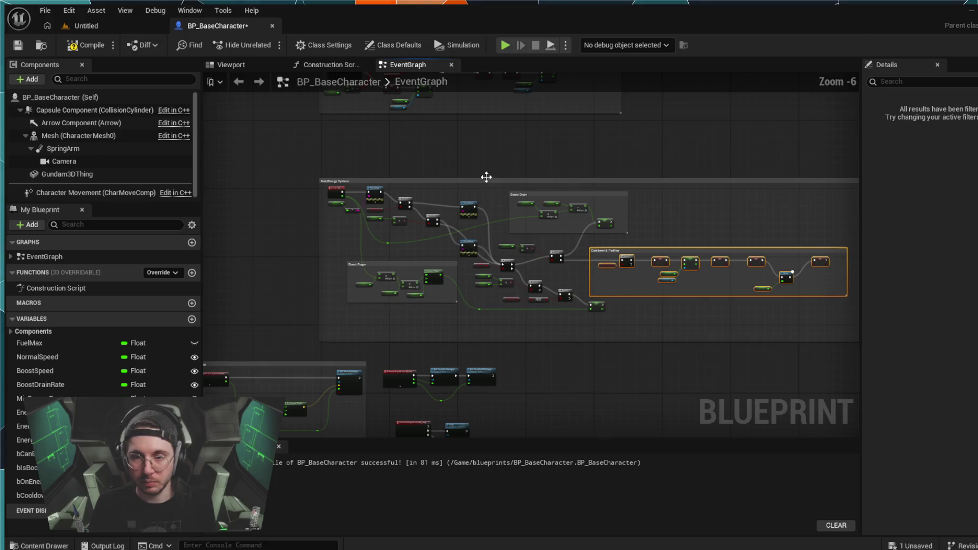
Step: Slightly shift the Fuel/Energy System comment, then deselect it
mouse_move(491, 181)
left_mouse_down()
mouse_move(483, 174)
mouse_move(472, 204)
mouse_move(486, 179)
left_mouse_up()
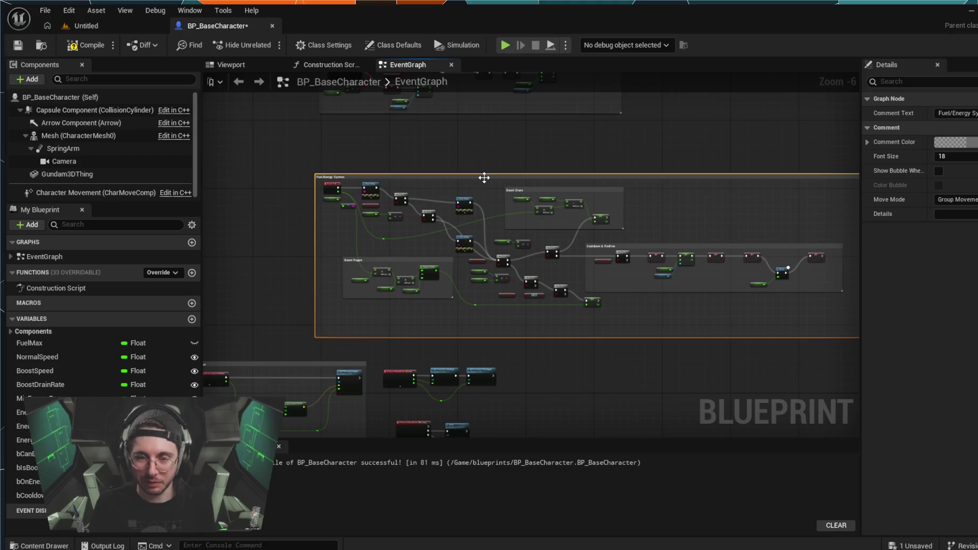
left_click(484, 176)
scroll(590, 355, "down", 1)
scroll(589, 353, "up", 3)
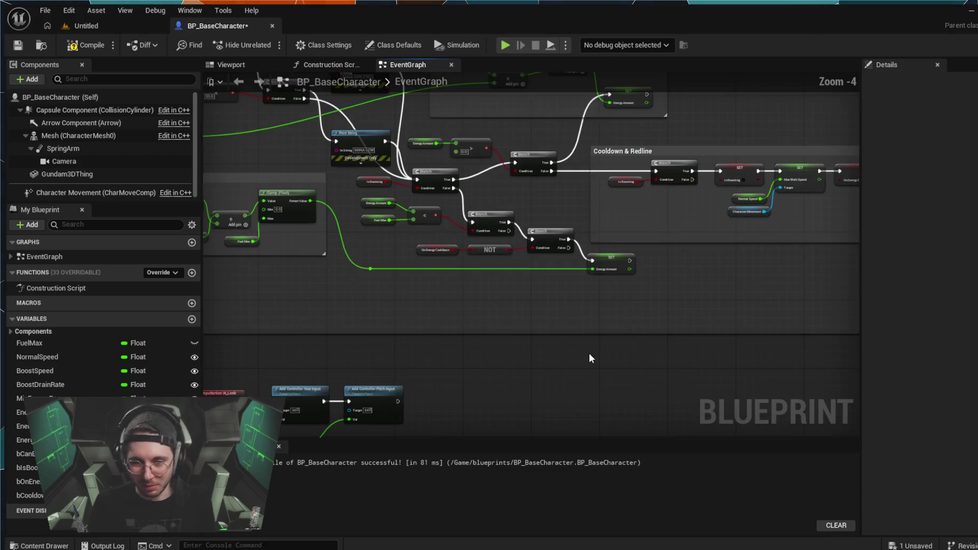
scroll(589, 353, "down", 1)
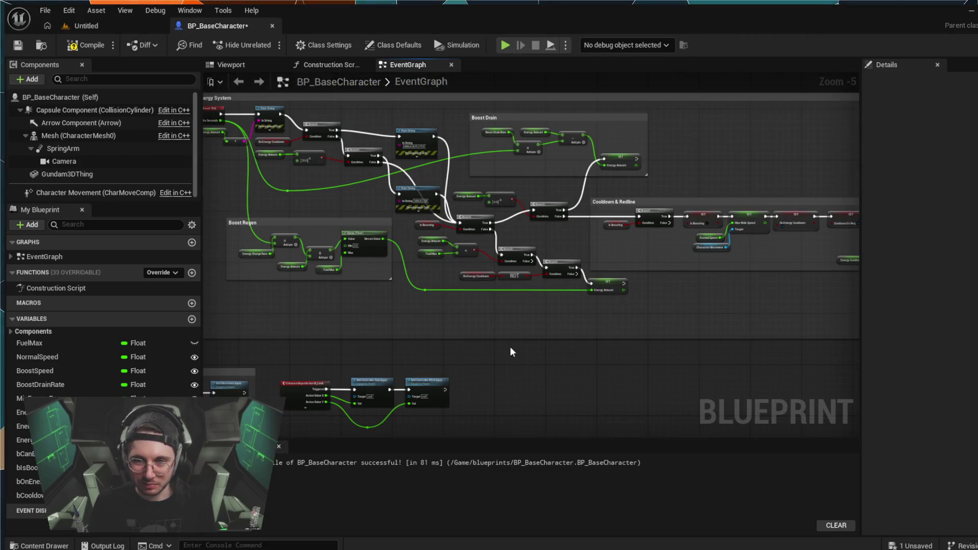
scroll(519, 352, "up", 2)
scroll(571, 397, "down", 1)
scroll(590, 357, "down", 1)
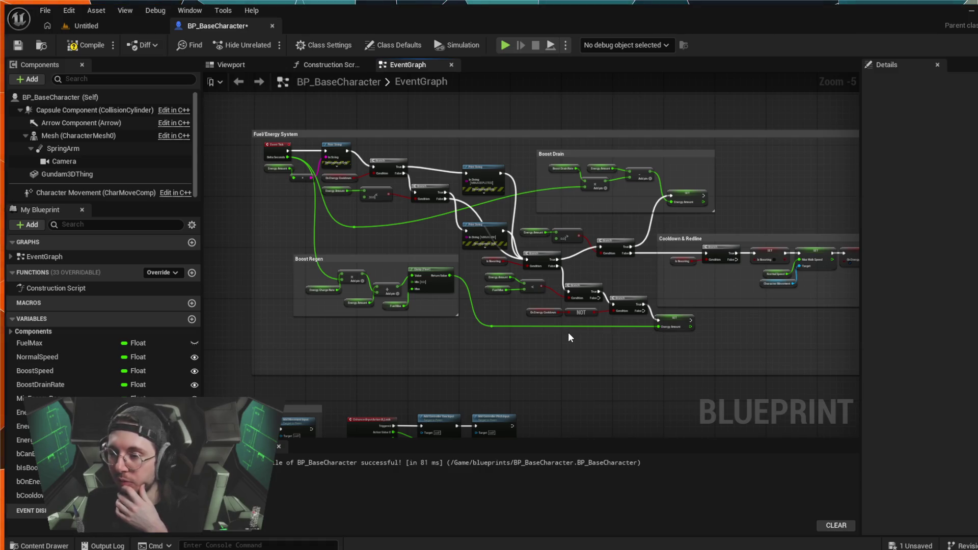
Step: Move the MANA LOW and MANA DEPLETED print nodes up and to the left
scroll(579, 320, "up", 1)
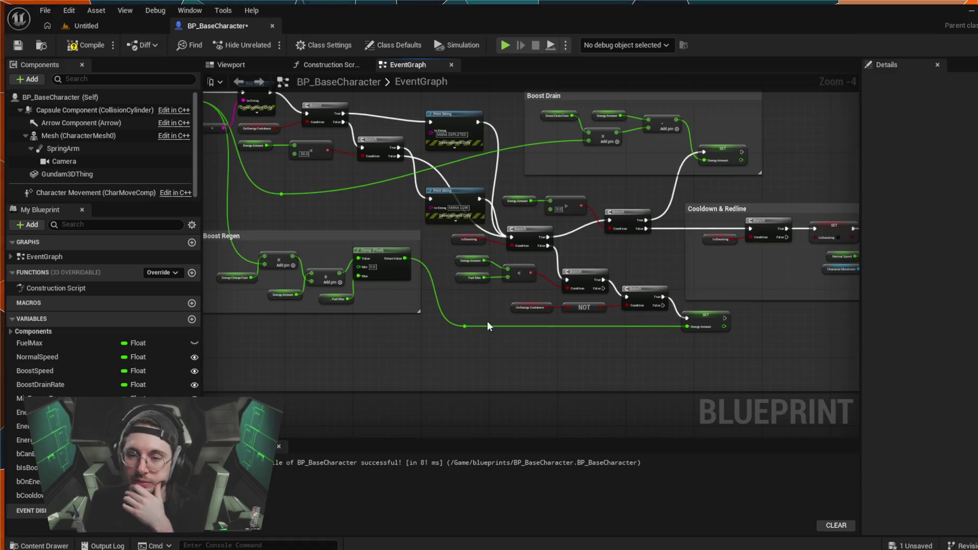
mouse_move(383, 212)
left_mouse_down()
mouse_move(473, 252)
mouse_move(414, 230)
mouse_move(207, 204)
left_mouse_up()
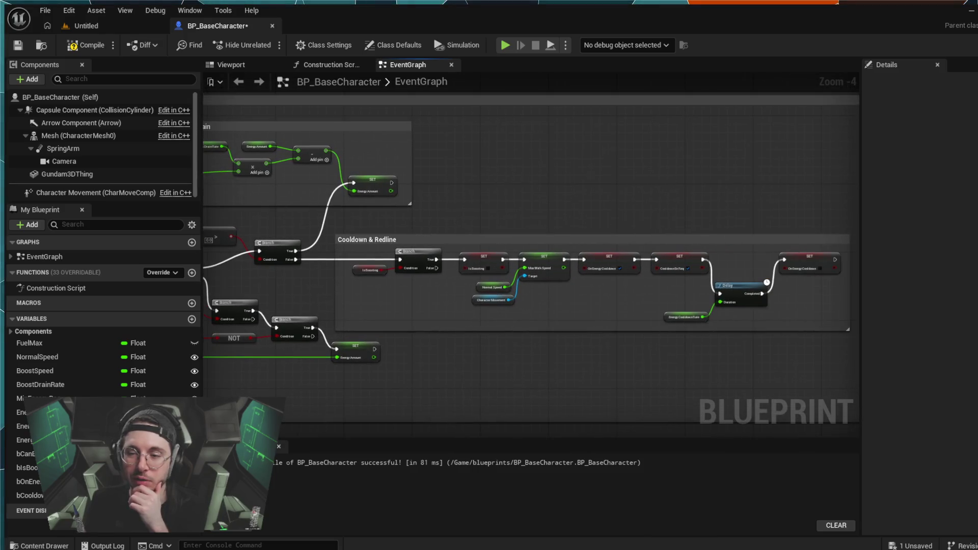
mouse_move(677, 182)
left_mouse_down()
mouse_move(560, 168)
mouse_move(830, 170)
left_mouse_up()
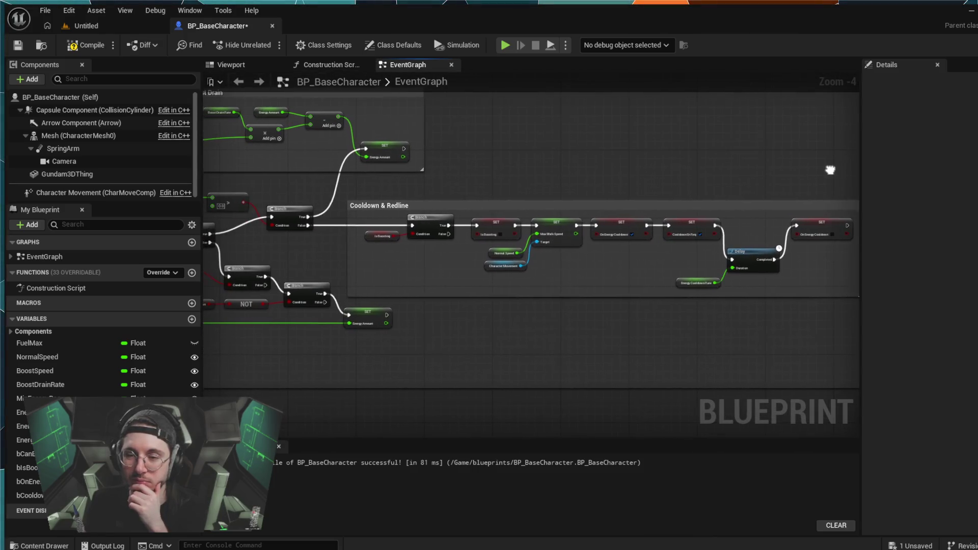
mouse_move(451, 115)
left_mouse_down()
mouse_move(582, 156)
mouse_move(740, 156)
left_mouse_up()
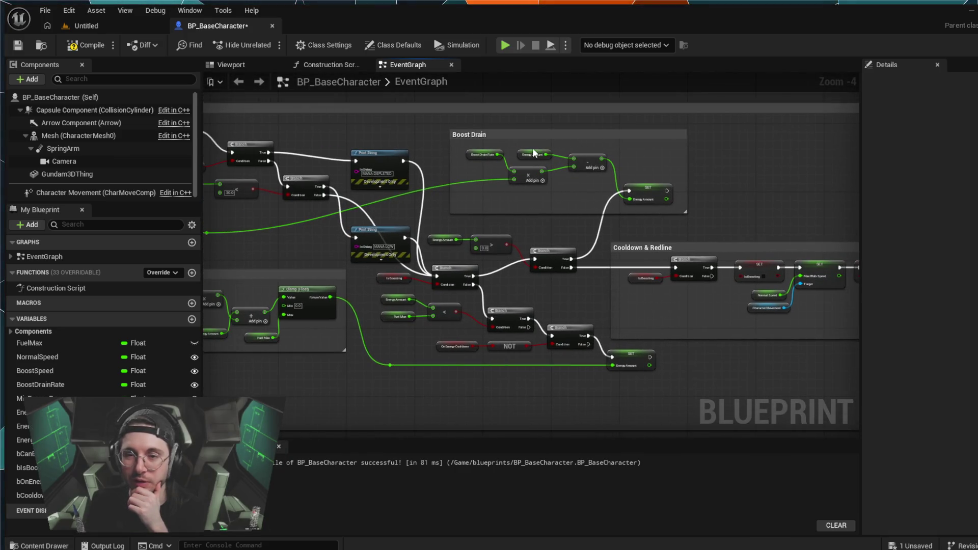
scroll(417, 354, "up", 1)
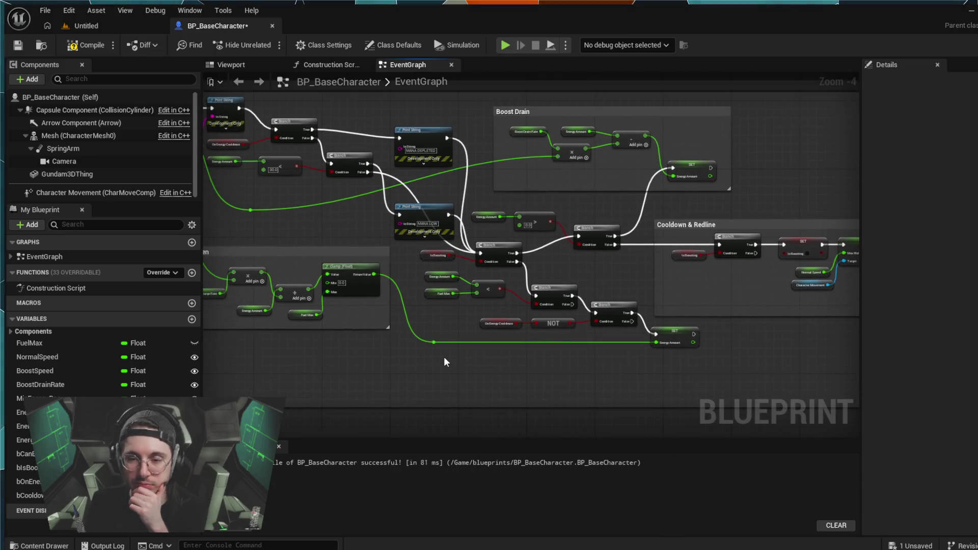
scroll(444, 354, "up", 1)
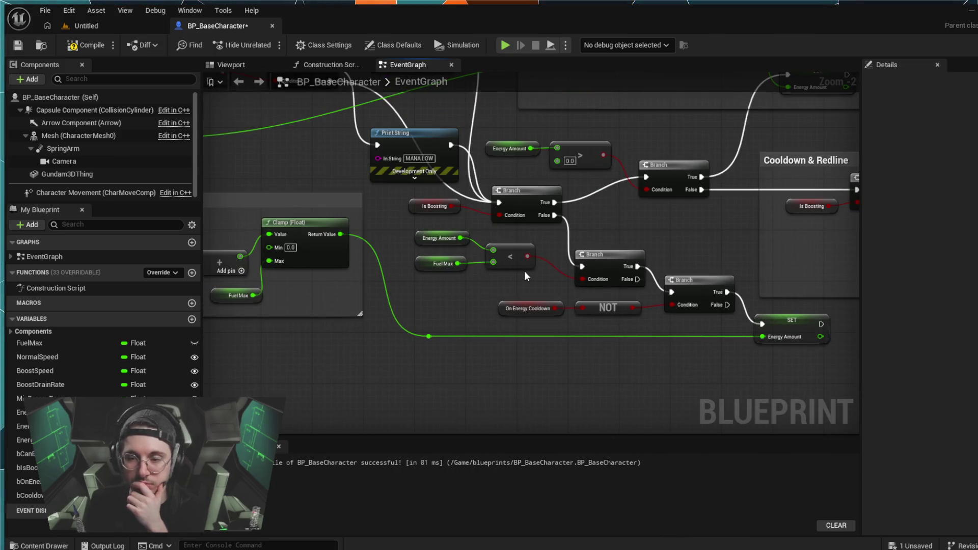
mouse_move(346, 179)
left_mouse_down()
mouse_move(583, 363)
mouse_move(530, 273)
mouse_move(286, 207)
mouse_move(431, 220)
left_mouse_up()
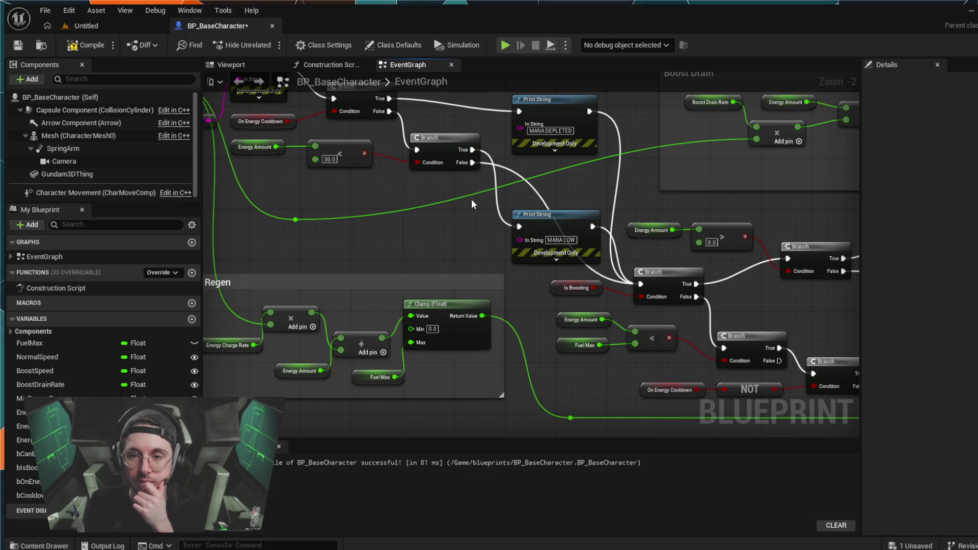
scroll(464, 214, "down", 1)
scroll(459, 224, "down", 1)
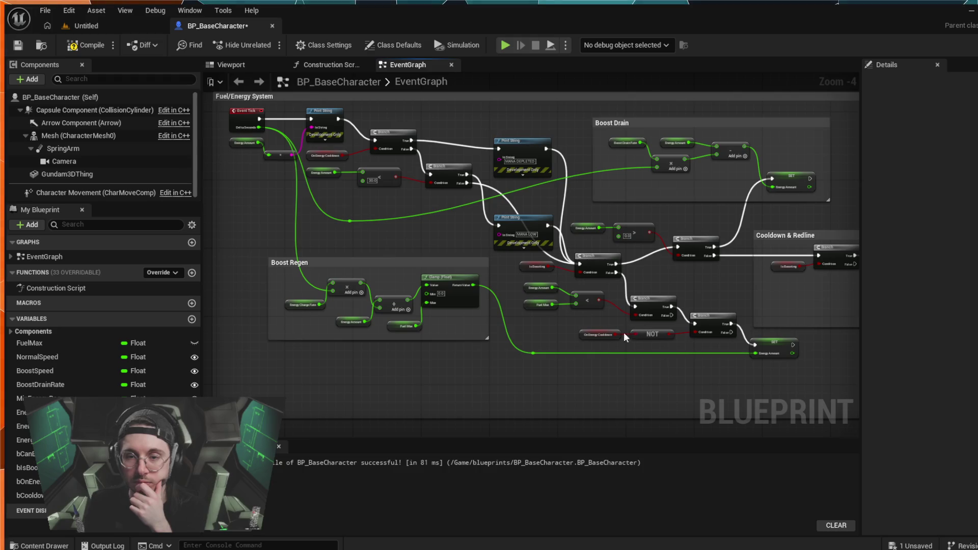
left_click_drag(515, 217, 502, 209)
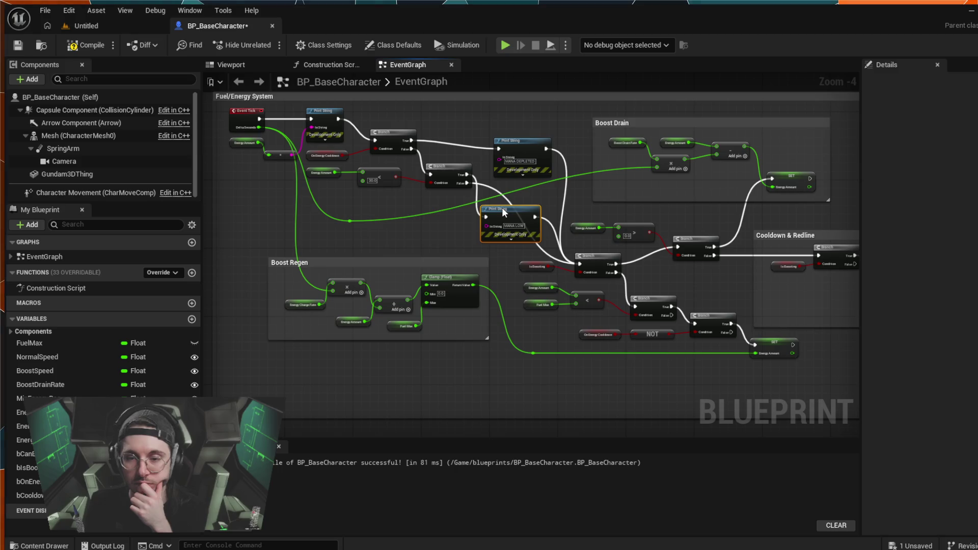
mouse_move(504, 139)
left_mouse_down()
mouse_move(497, 124)
mouse_move(510, 125)
mouse_move(492, 142)
mouse_move(505, 141)
left_mouse_up()
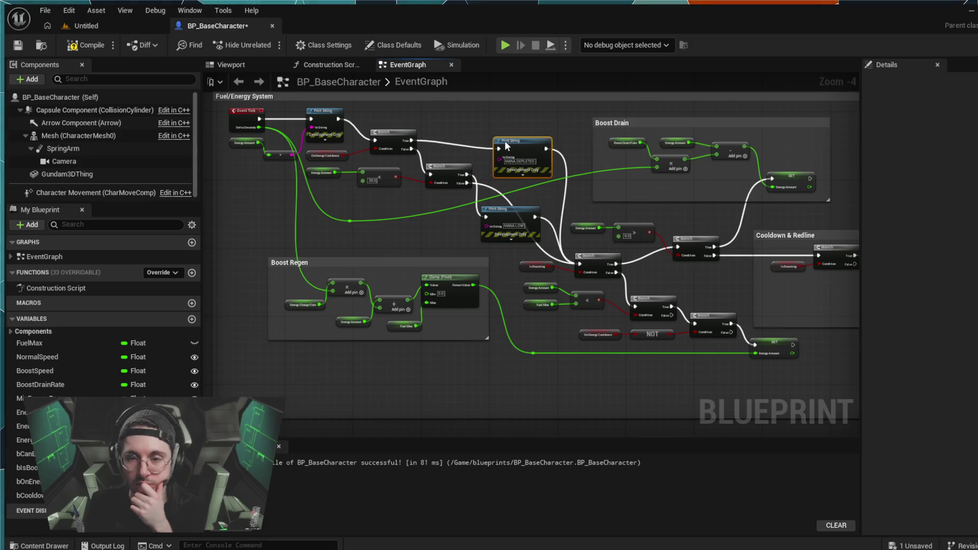
Step: Nudge MANA LOW right and MANA DEPLETED left so the print nodes line up
left_click(510, 209)
left_click_drag(510, 209, 520, 208)
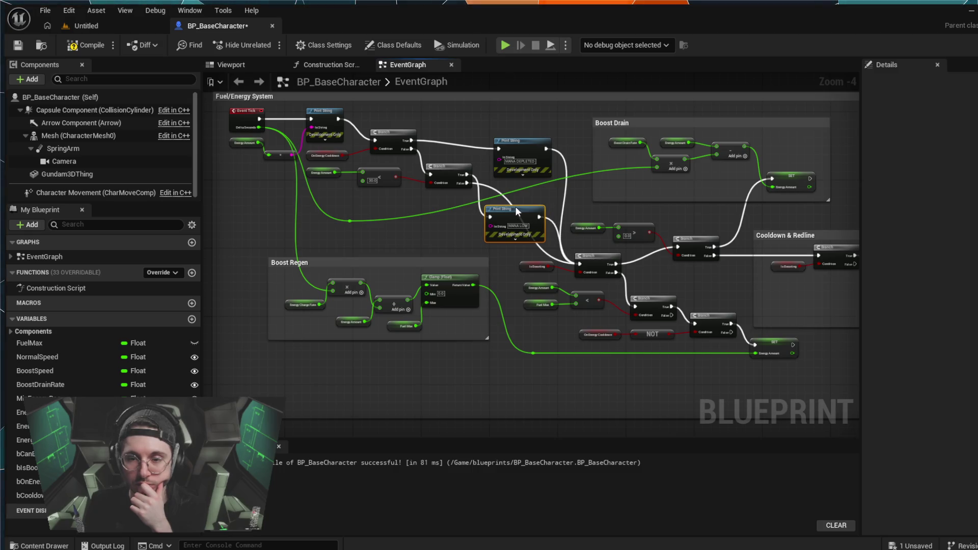
left_click_drag(518, 142, 510, 146)
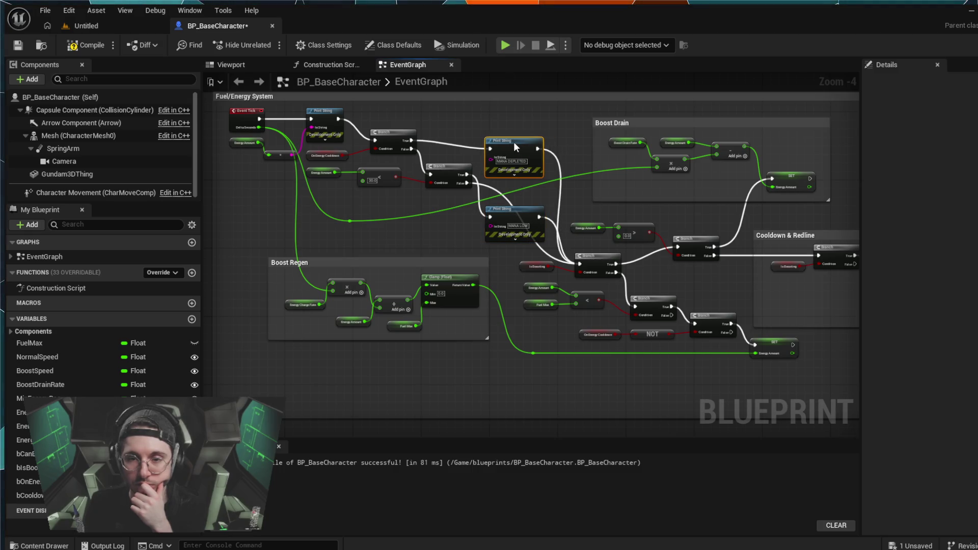
Step: Add a reroute point on the MANA DEPLETED execution wire and adjust its position
double_click(559, 204)
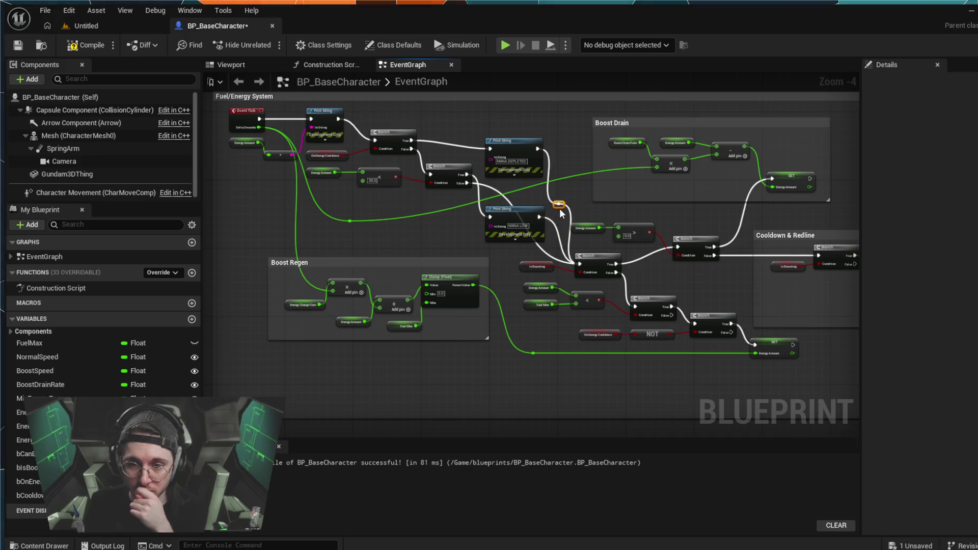
left_click_drag(556, 203, 561, 197)
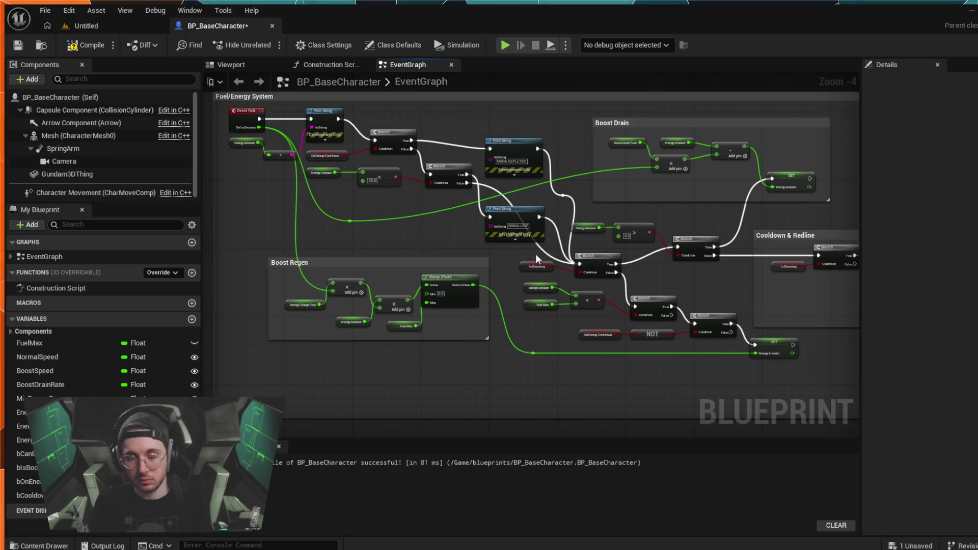
scroll(235, 253, "down", 1)
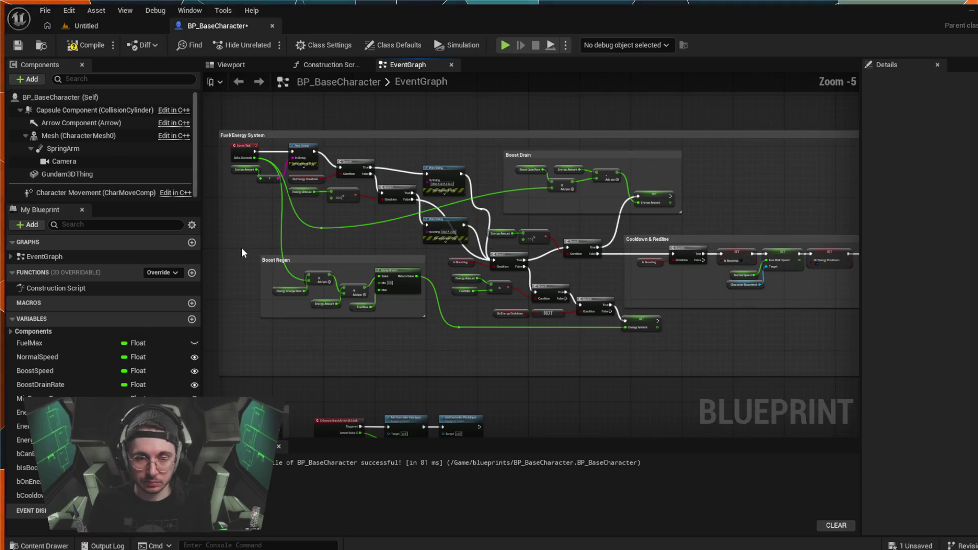
Step: Pan and zoom past Basic Movement and Fuel/Energy System until the IA_Boost logic fills the view
mouse_move(304, 334)
left_mouse_down()
mouse_move(393, 324)
mouse_move(414, 404)
mouse_move(468, 379)
mouse_move(458, 375)
mouse_move(540, 250)
mouse_move(583, 240)
mouse_move(568, 234)
left_mouse_up()
scroll(417, 340, "up", 1)
left_click_drag(347, 354, 360, 245)
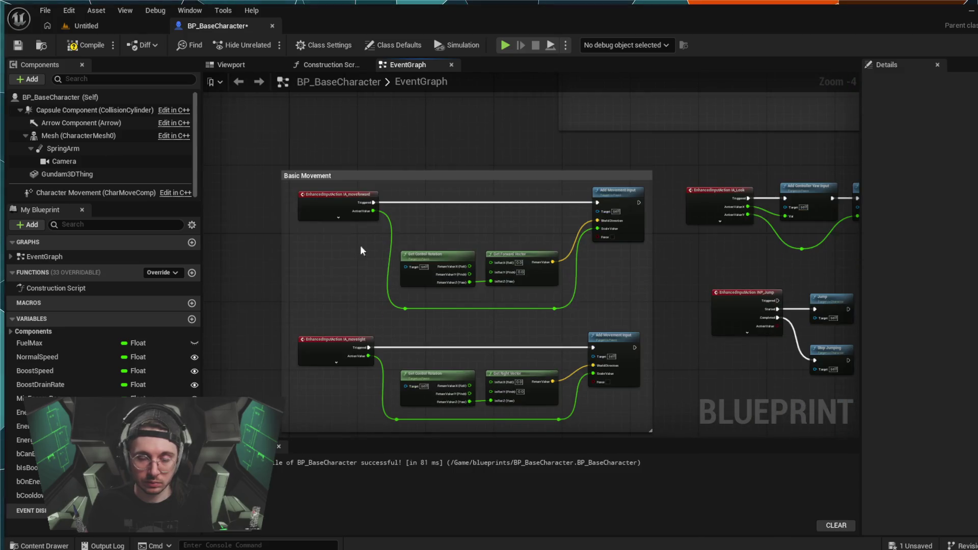
left_click_drag(398, 137, 434, 323)
scroll(435, 320, "down", 2)
scroll(428, 190, "up", 3)
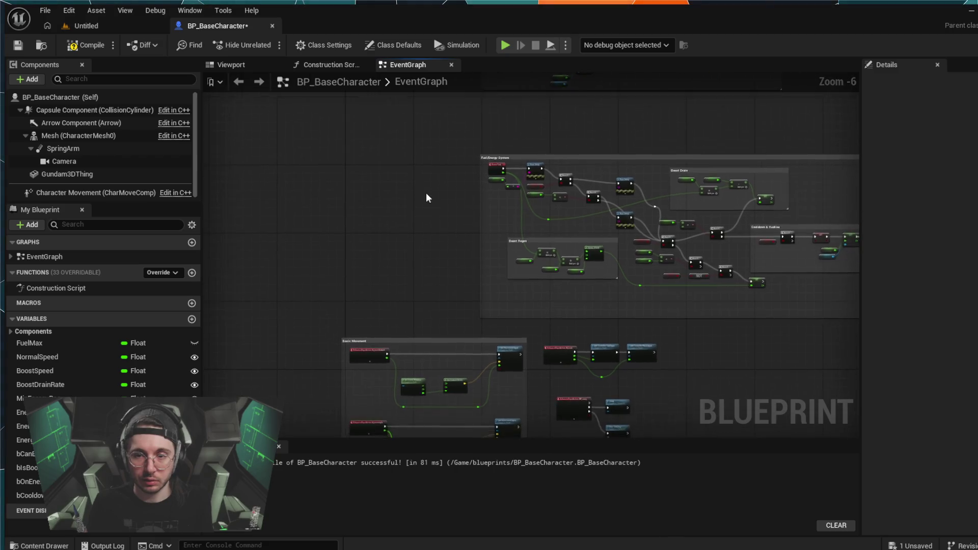
mouse_move(459, 128)
left_mouse_down()
mouse_move(396, 236)
mouse_move(314, 283)
mouse_move(267, 373)
left_mouse_up()
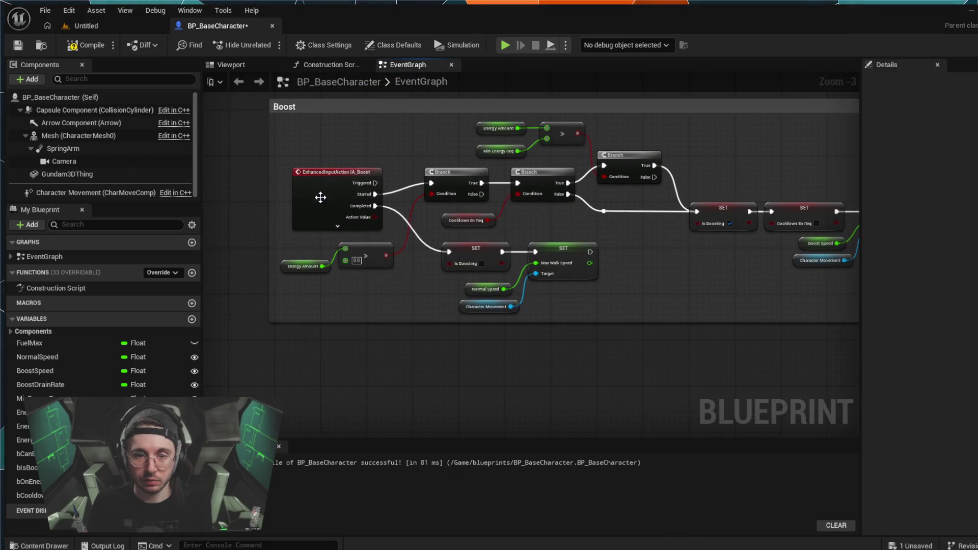
scroll(377, 157, "up", 3)
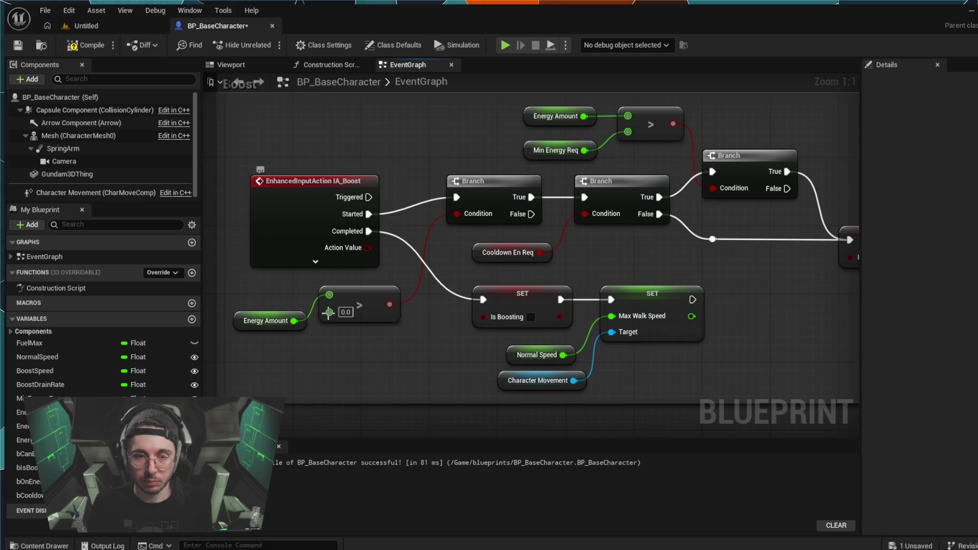
Step: Move the Energy Amount > check above IA_Boost and expand the event to show all pins
left_click_drag(321, 331, 255, 306)
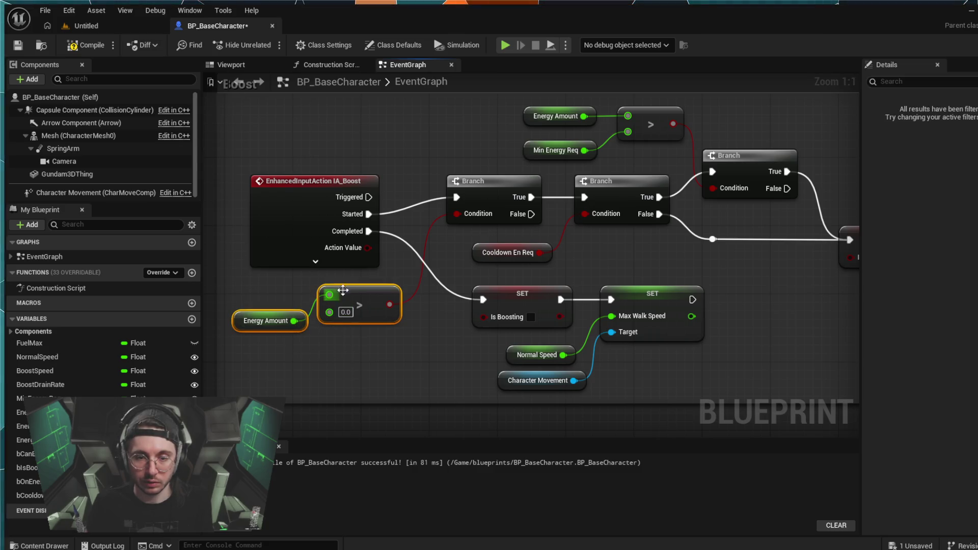
mouse_move(346, 290)
left_mouse_down()
mouse_move(359, 306)
mouse_move(369, 142)
mouse_move(355, 116)
left_mouse_up()
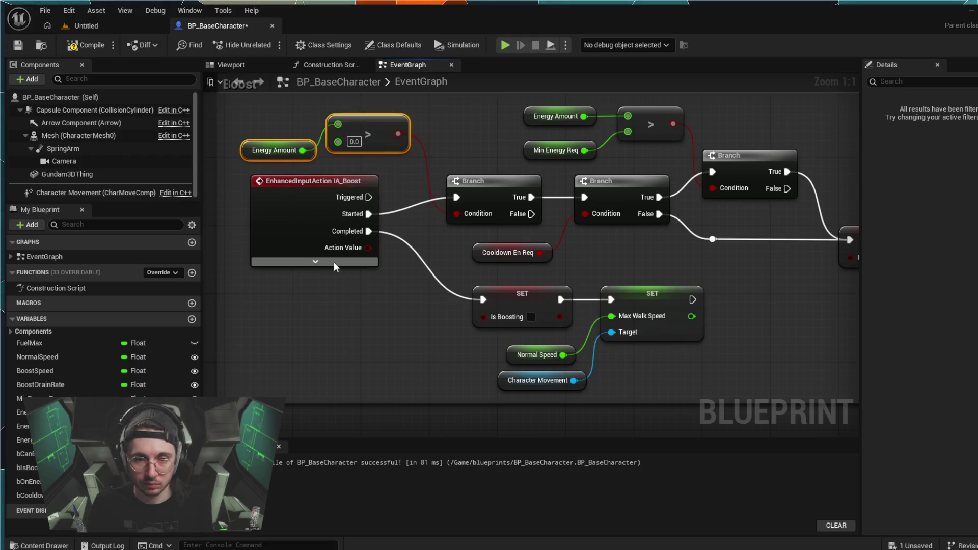
left_click(316, 261)
left_click(405, 343)
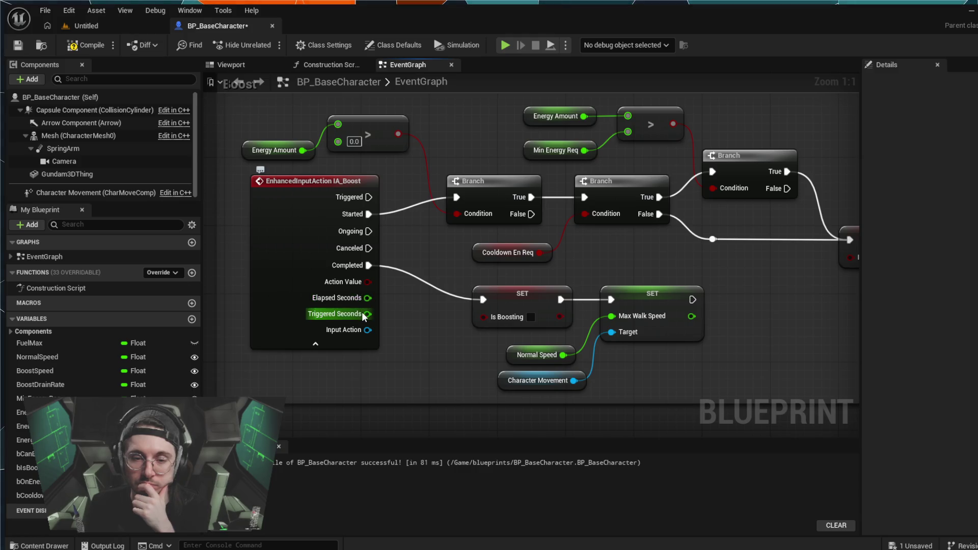
left_click_drag(362, 312, 456, 202)
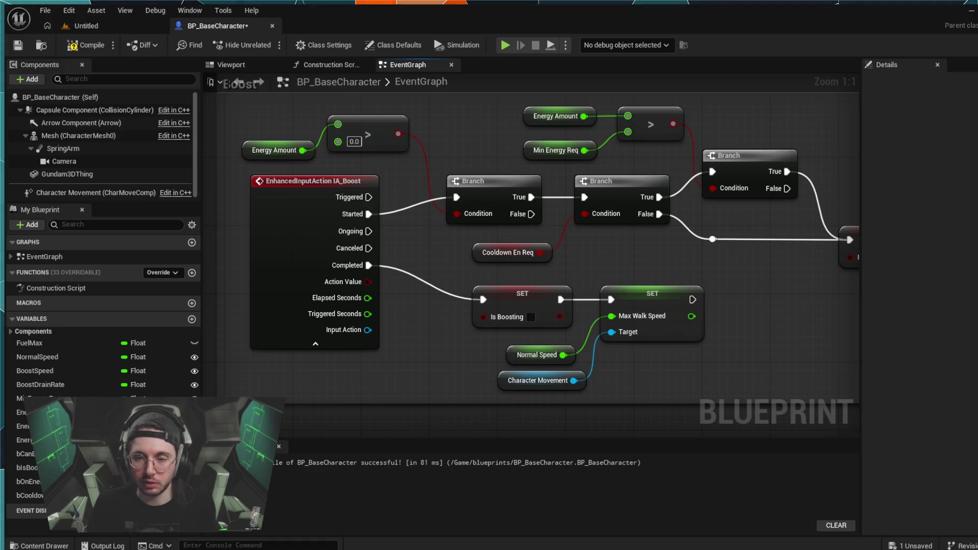
left_click(192, 319)
Step: Name the new Boolean burst-boost flag with a leading b, starting 'bBurstBoost'
type("Burst")
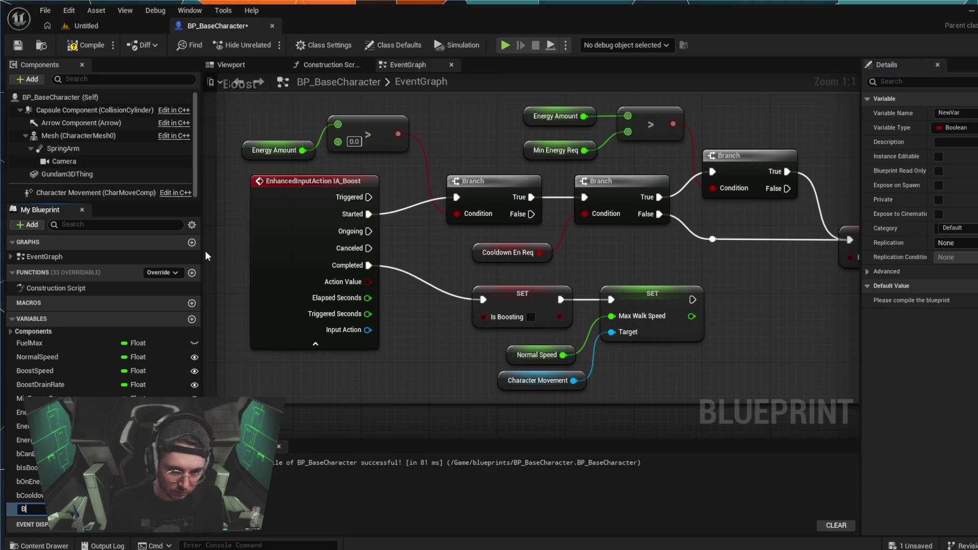
type("Bo")
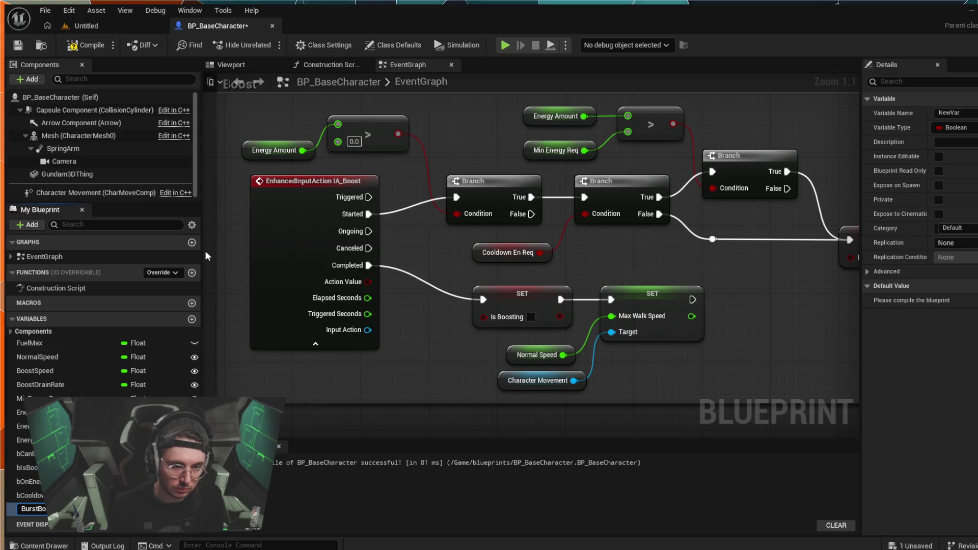
key("Home")
type("b")
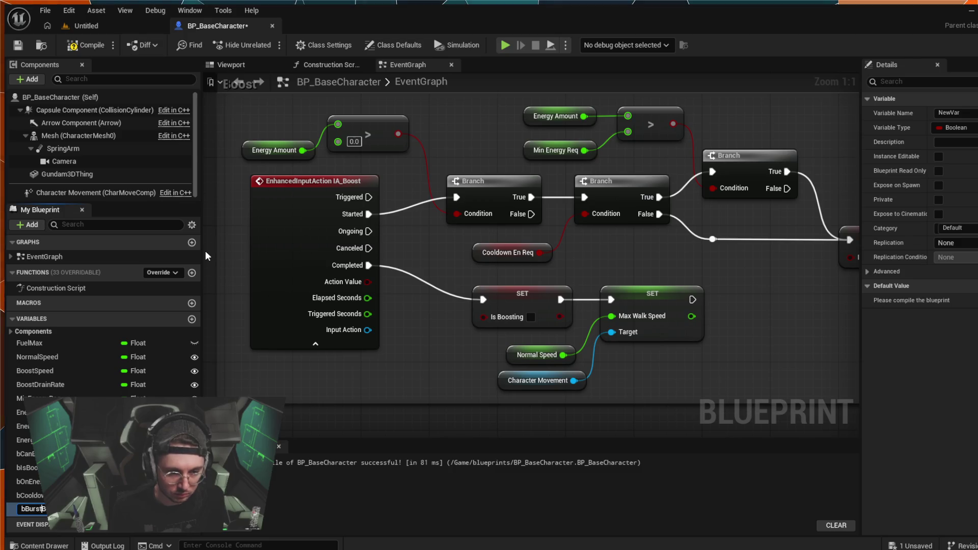
key("Return")
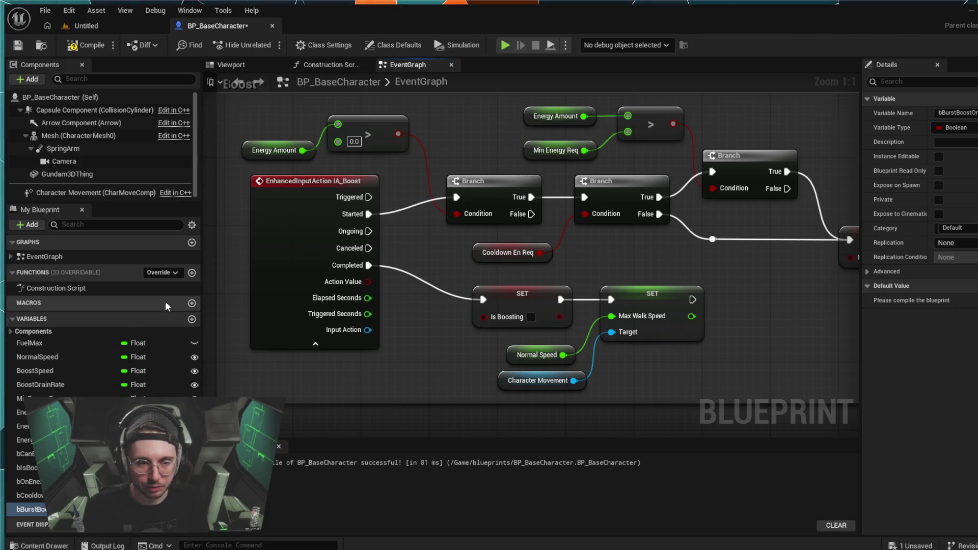
left_click(192, 319)
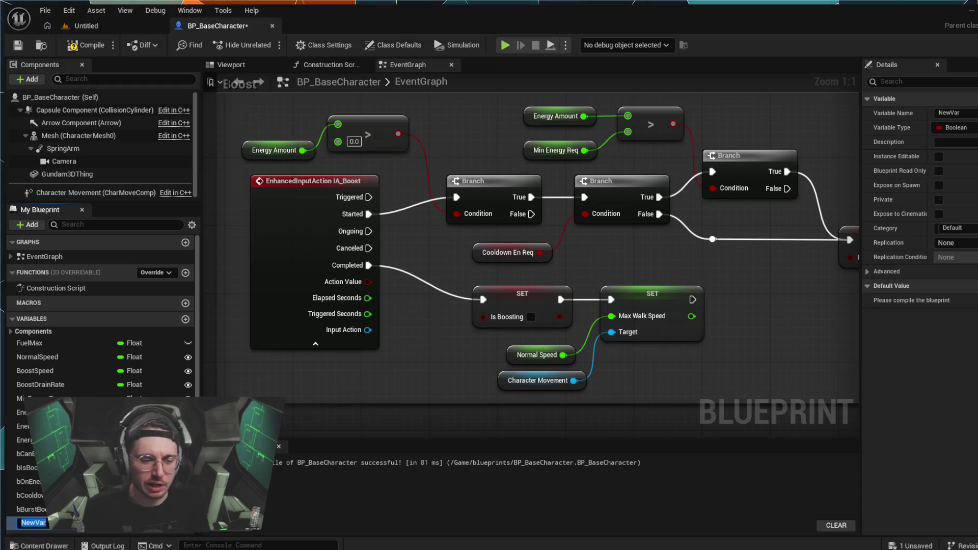
Step: Make the second new variable a Float and paste in its burst boost energy cost name
key("Return")
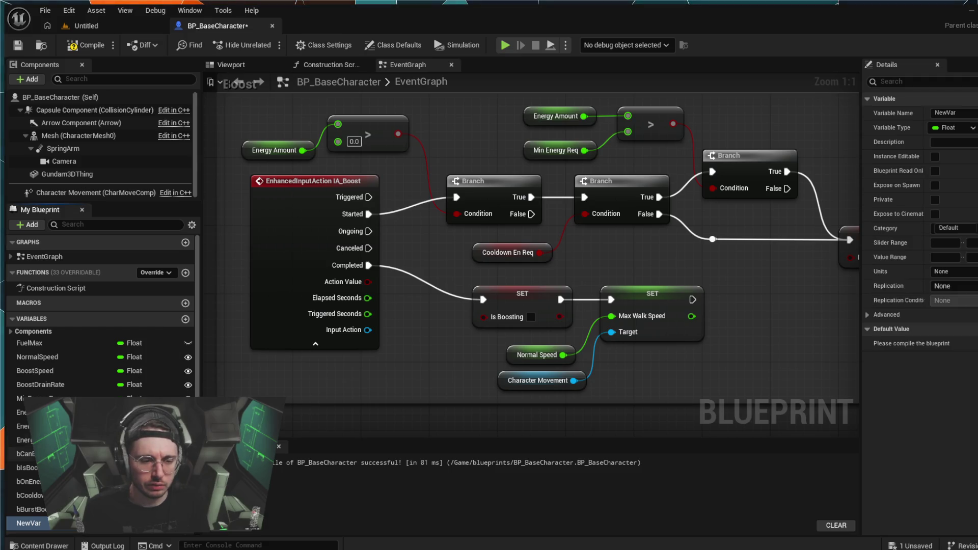
left_click(56, 525)
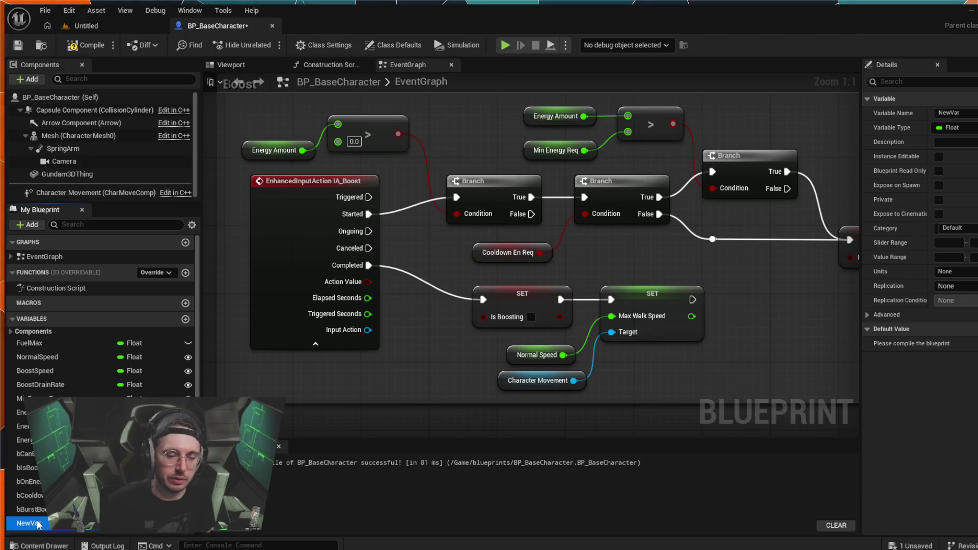
left_click(38, 525)
key("ctrl+v")
key("Return")
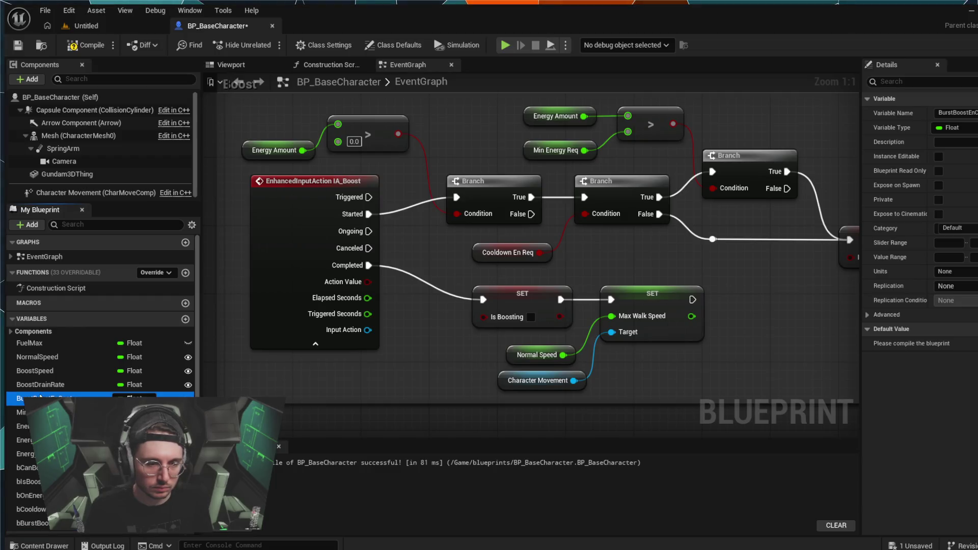
Step: Replace the ending of BoostDrainRate's name with EnCost, giving BoostEnCost
left_click(69, 385)
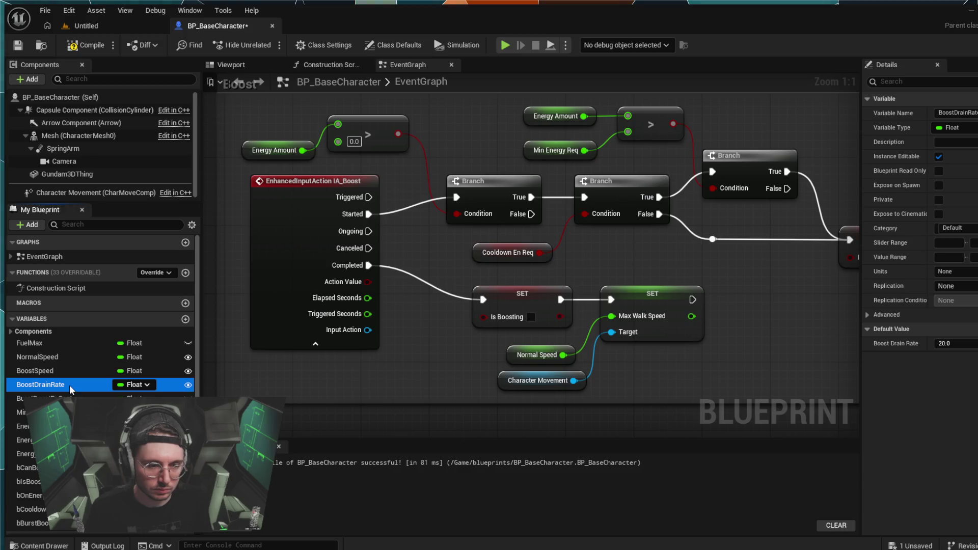
left_click(69, 385)
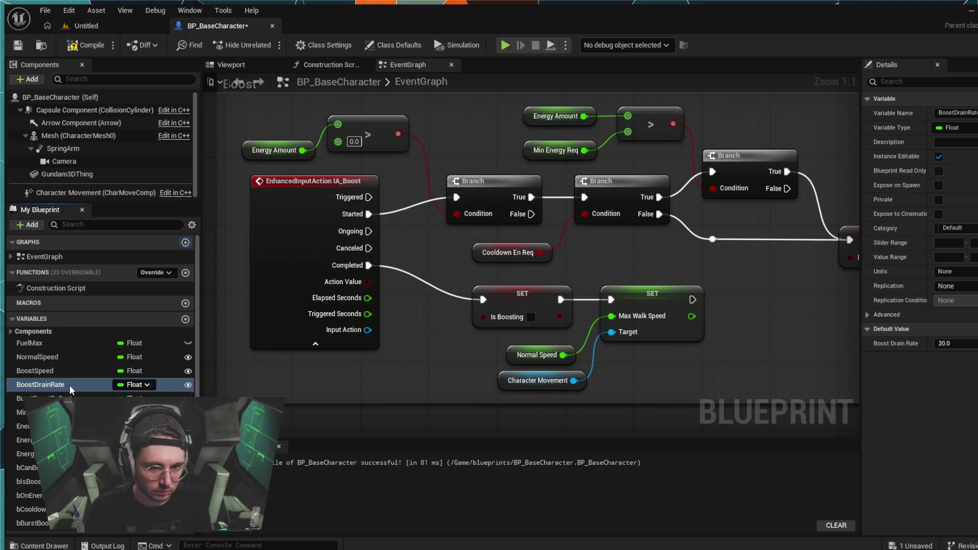
left_click(69, 385)
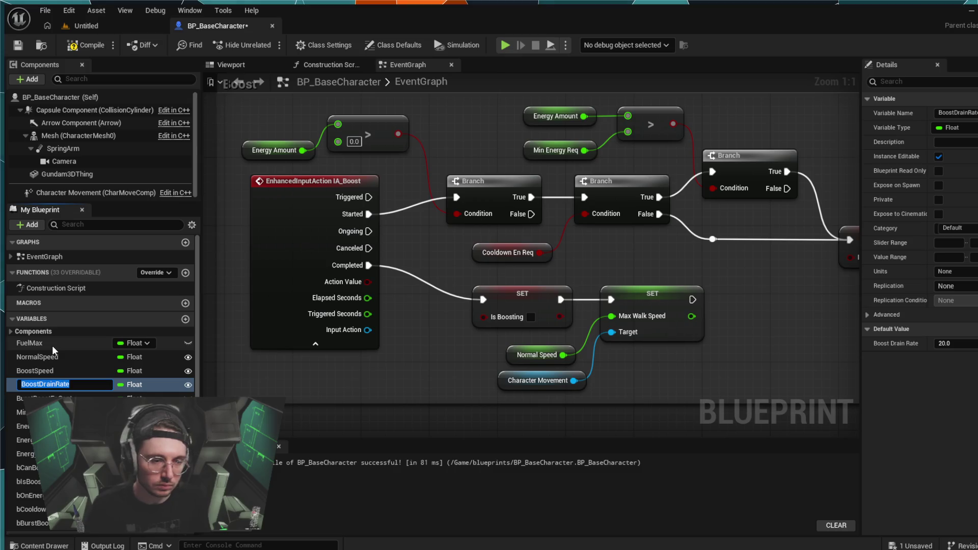
key("BackSpace")
key("BackSpace")
key("BackSpace")
key("BackSpace")
key("BackSpace")
key("BackSpace")
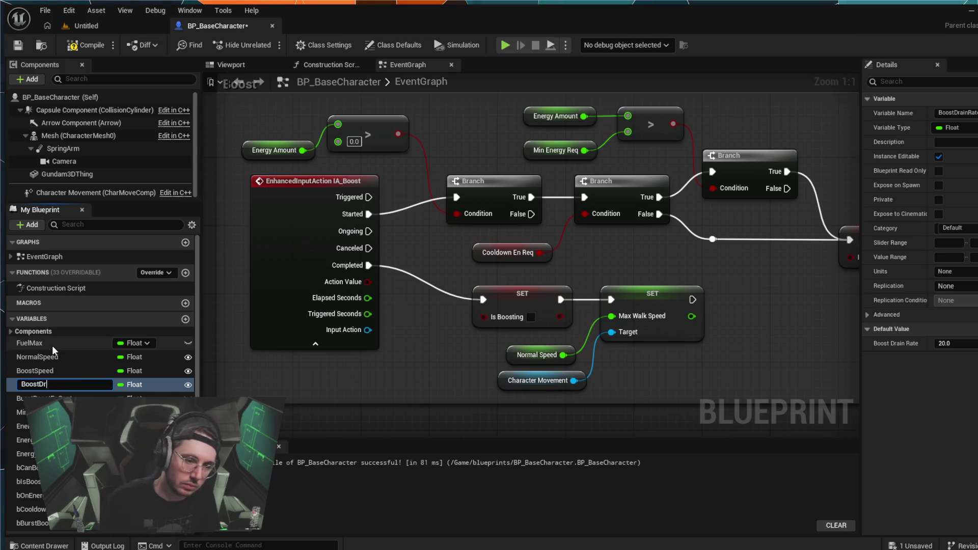
type("EnCost")
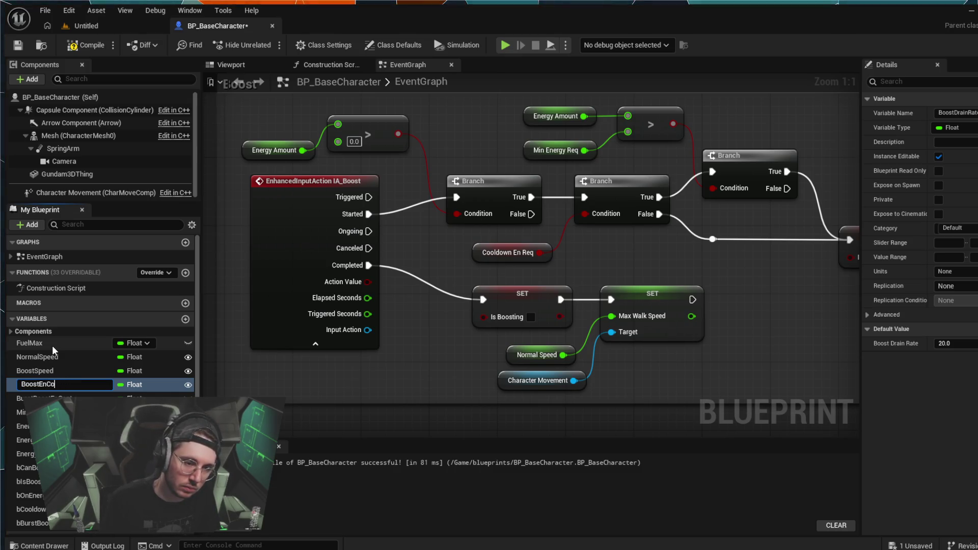
key("Return")
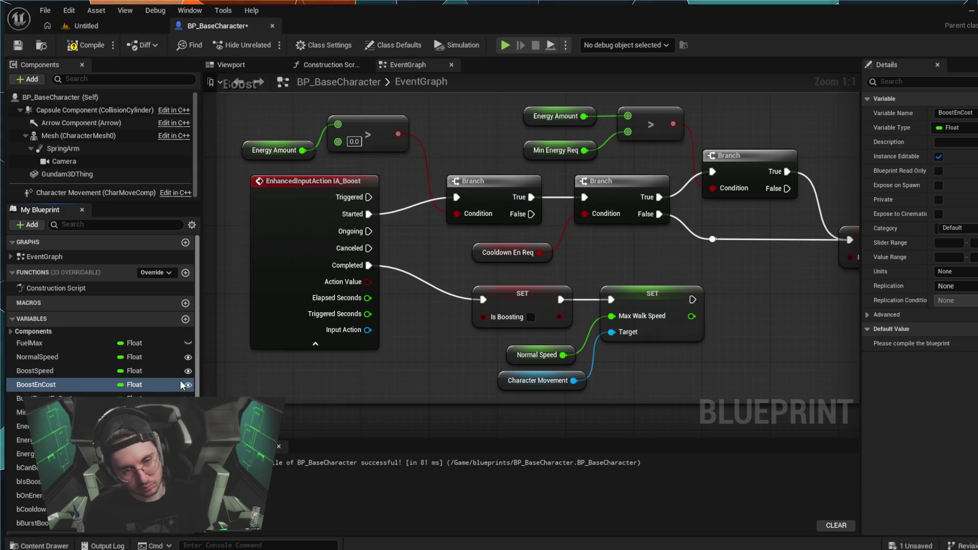
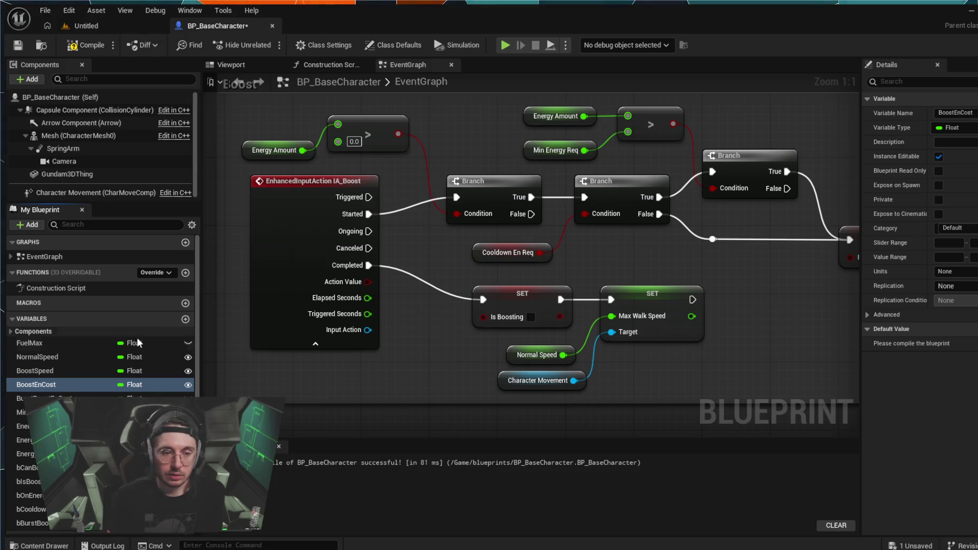
Step: Add a float variable named BoostDuration, then rename it to BurstBoostDuration
left_click(186, 319)
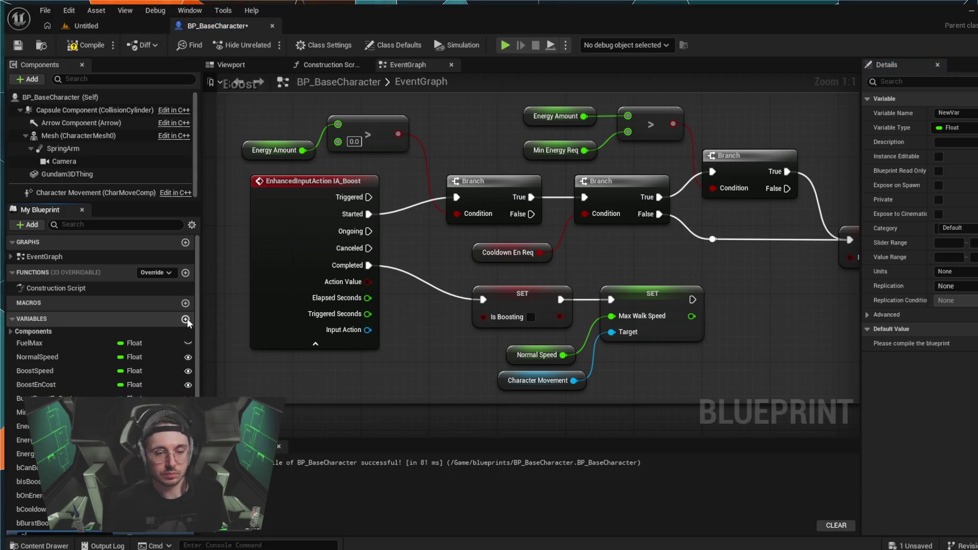
type("Boo")
key("BackSpace")
key("BackSpace")
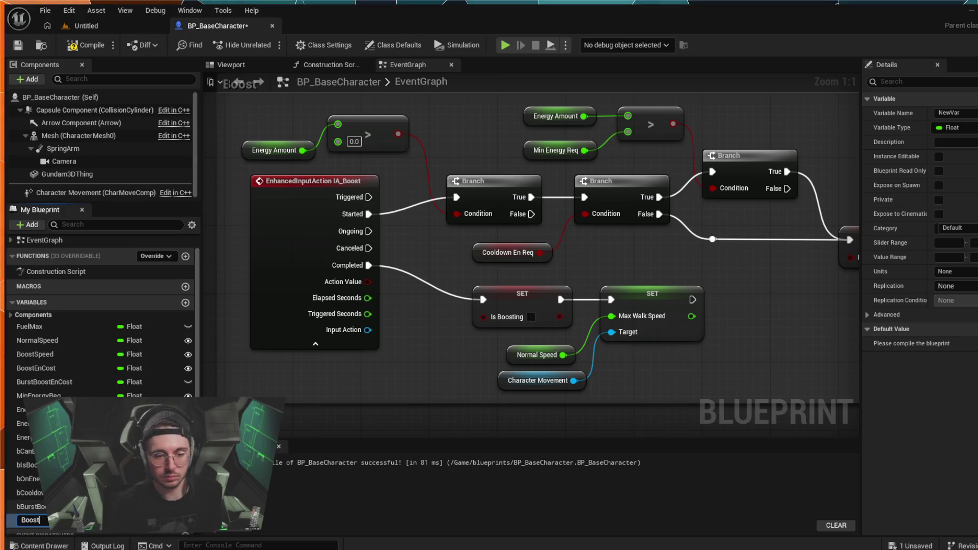
type("uration")
key("Return")
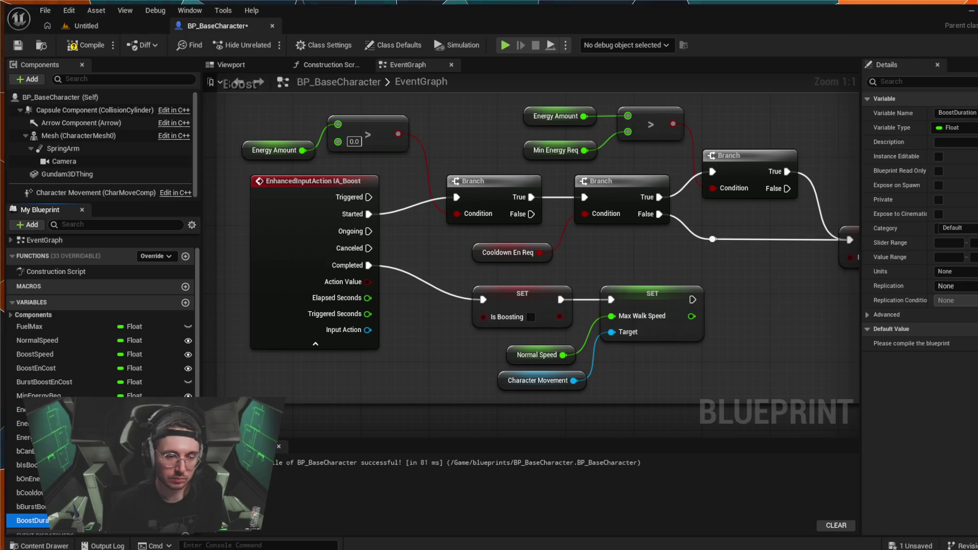
key("F2")
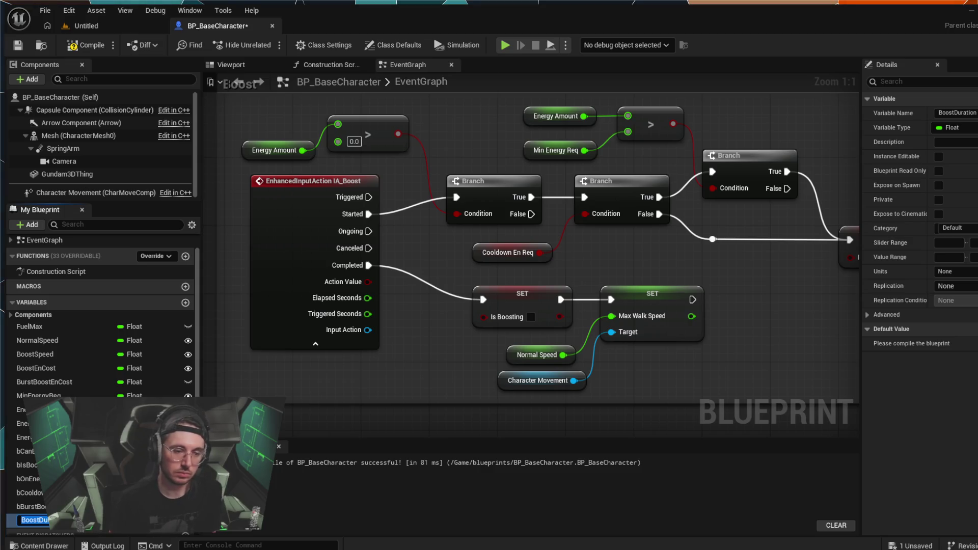
type("Burst")
key("Return")
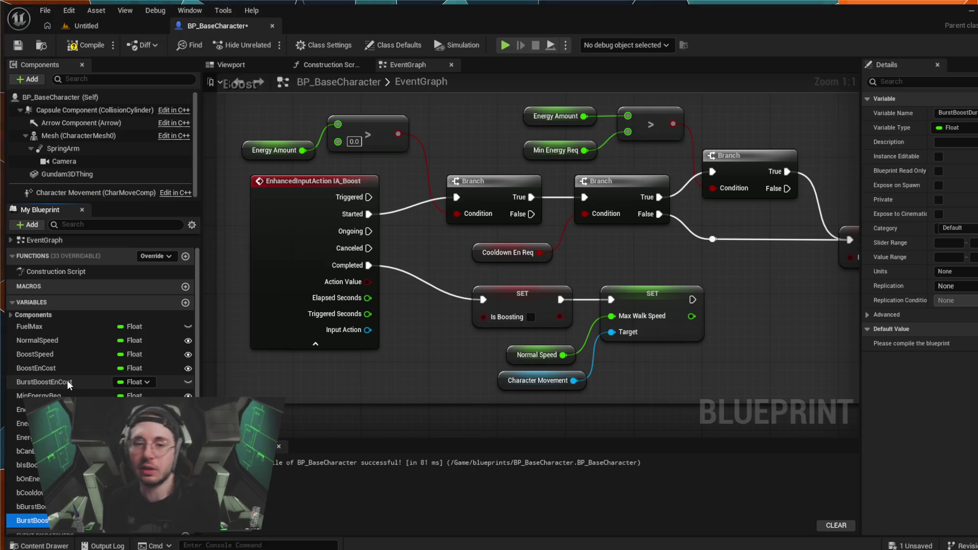
scroll(774, 360, "down", 3)
scroll(774, 359, "down", 4)
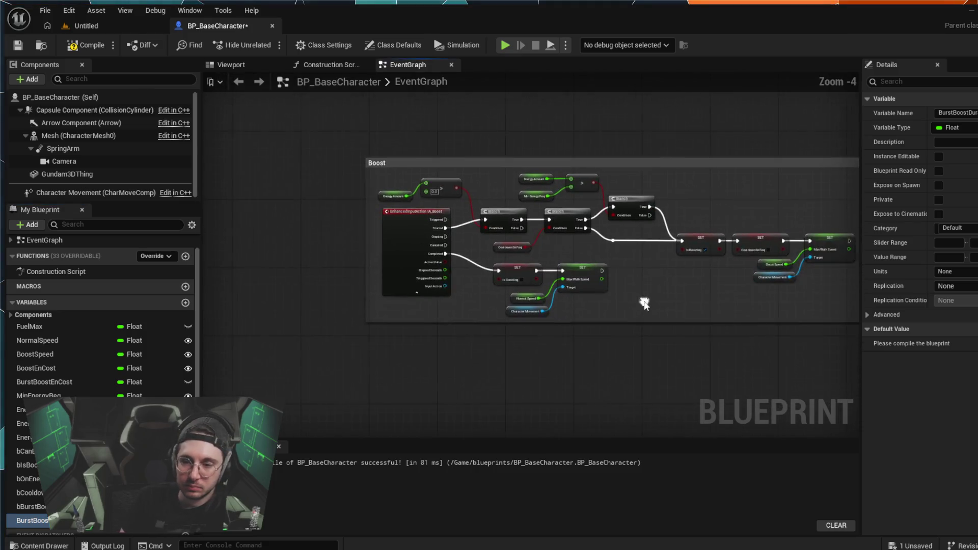
scroll(433, 314, "up", 8)
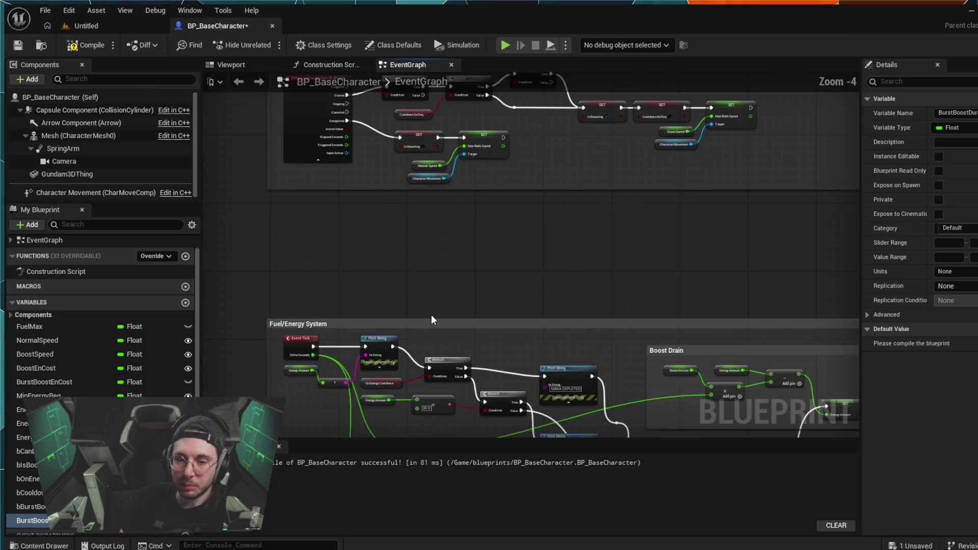
mouse_move(279, 310)
left_mouse_down()
mouse_move(301, 266)
mouse_move(385, 204)
mouse_move(373, 238)
left_mouse_up()
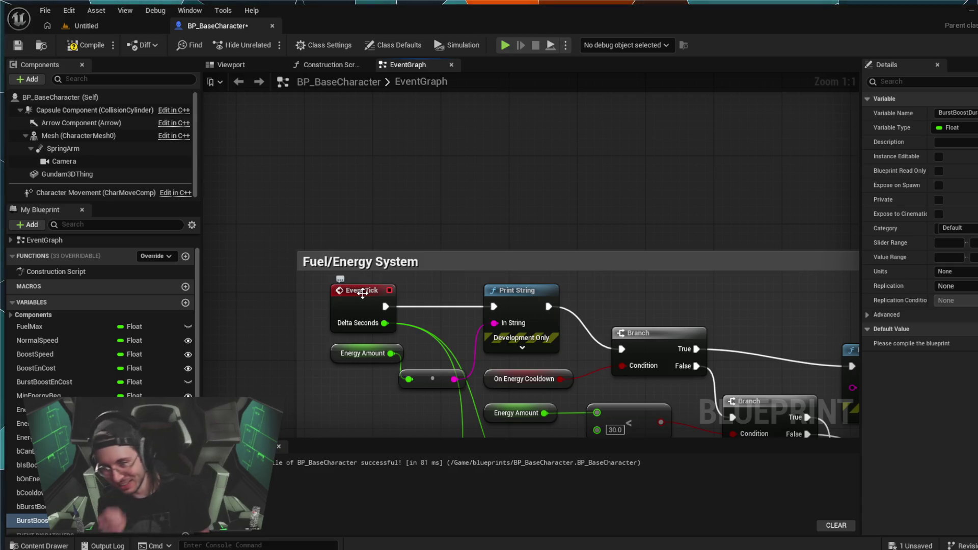
mouse_move(360, 280)
left_mouse_down()
mouse_move(338, 149)
mouse_move(444, 235)
mouse_move(548, 201)
left_mouse_up()
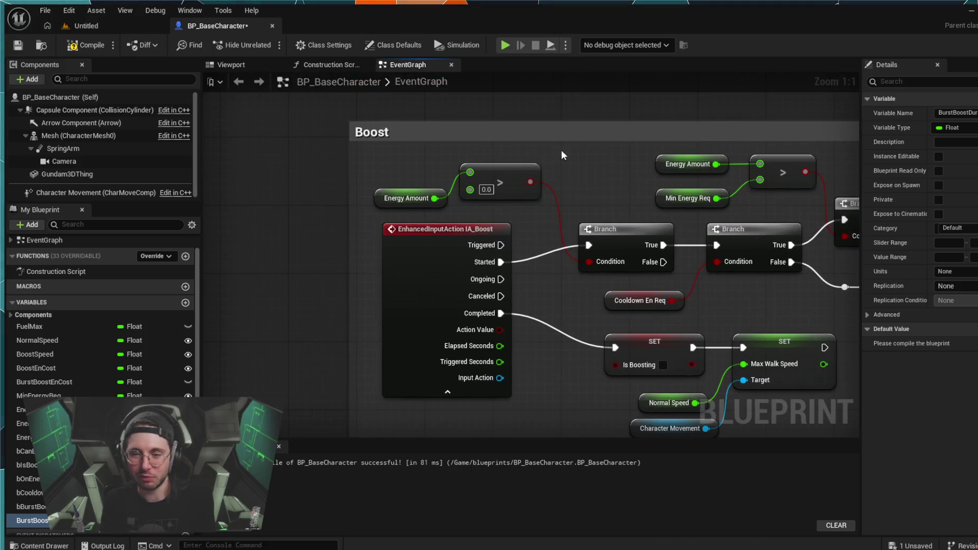
mouse_move(582, 366)
left_mouse_down()
mouse_move(564, 322)
mouse_move(533, 379)
mouse_move(491, 219)
mouse_move(455, 170)
mouse_move(384, 112)
mouse_move(452, 167)
mouse_move(433, 284)
mouse_move(435, 267)
left_mouse_up()
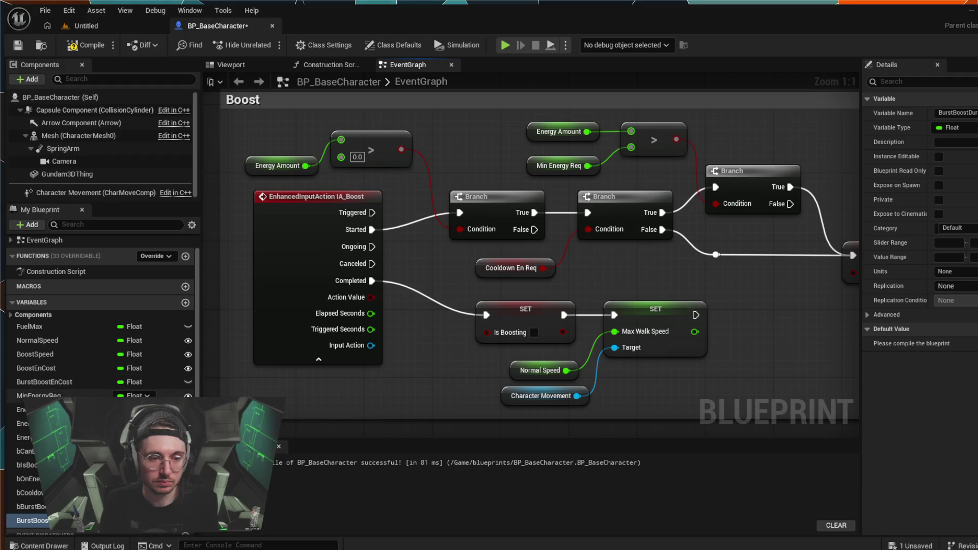
scroll(101, 305, "down", 1)
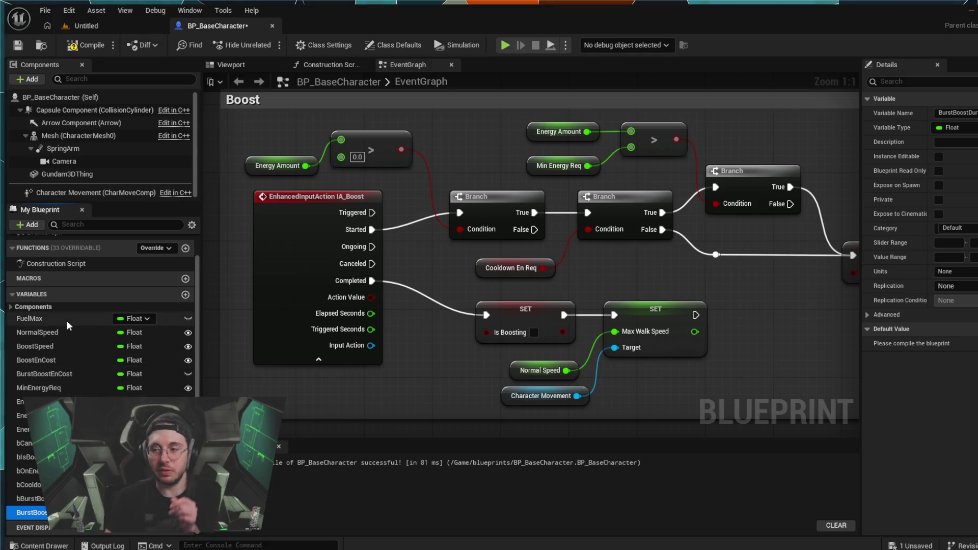
scroll(317, 353, "down", 7)
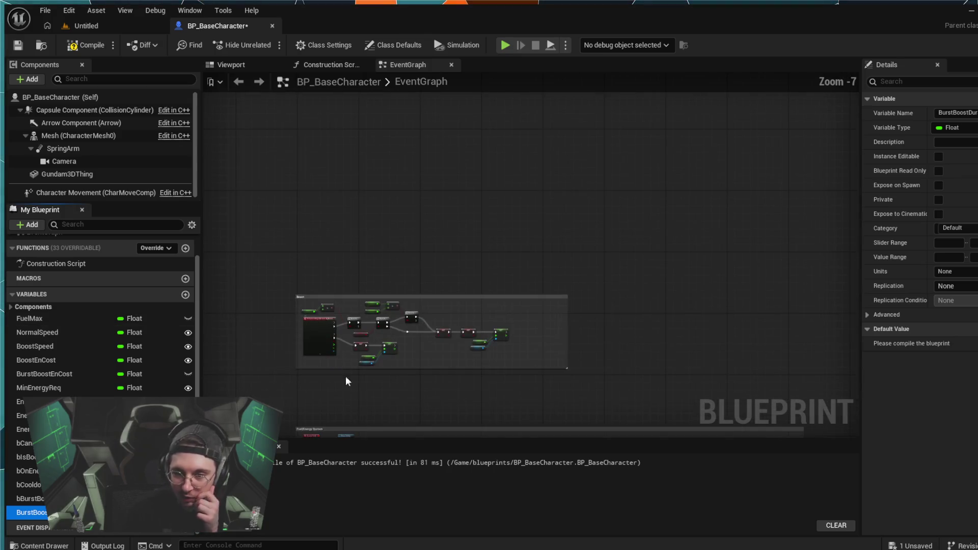
Step: Drag BurstBoostDuration up the Variables list to sit directly above BurstBoostEnCost
key("Home")
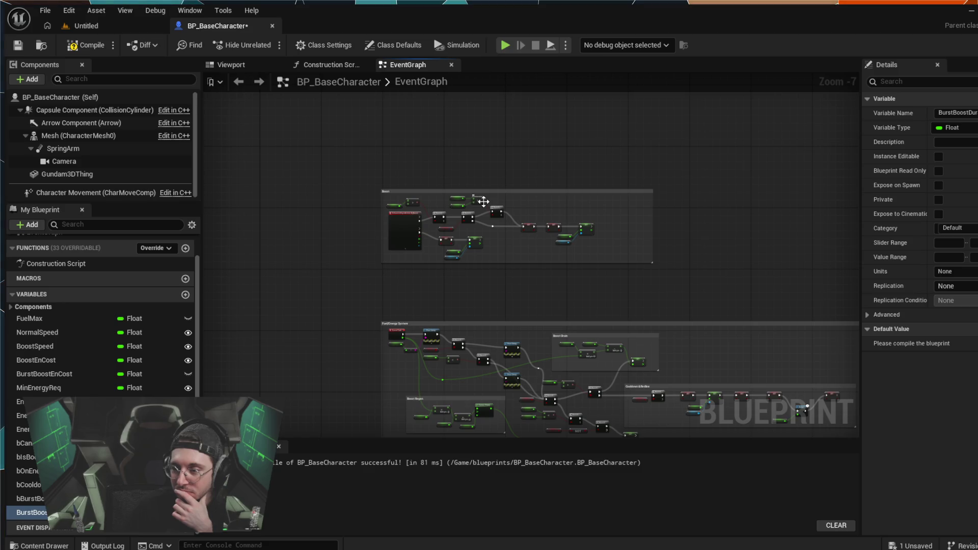
scroll(478, 136, "up", 8)
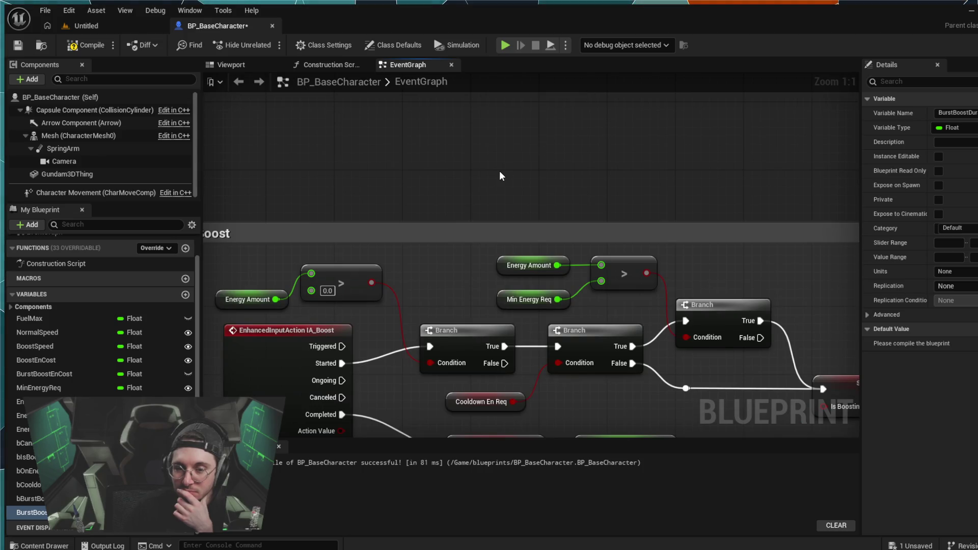
scroll(487, 180, "down", 3)
left_click_drag(487, 180, 463, 126)
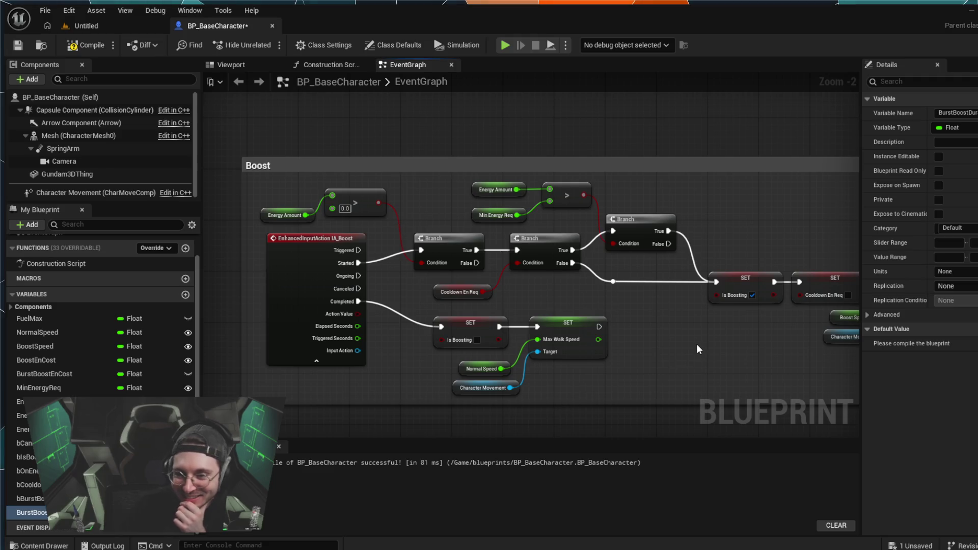
scroll(622, 344, "down", 2)
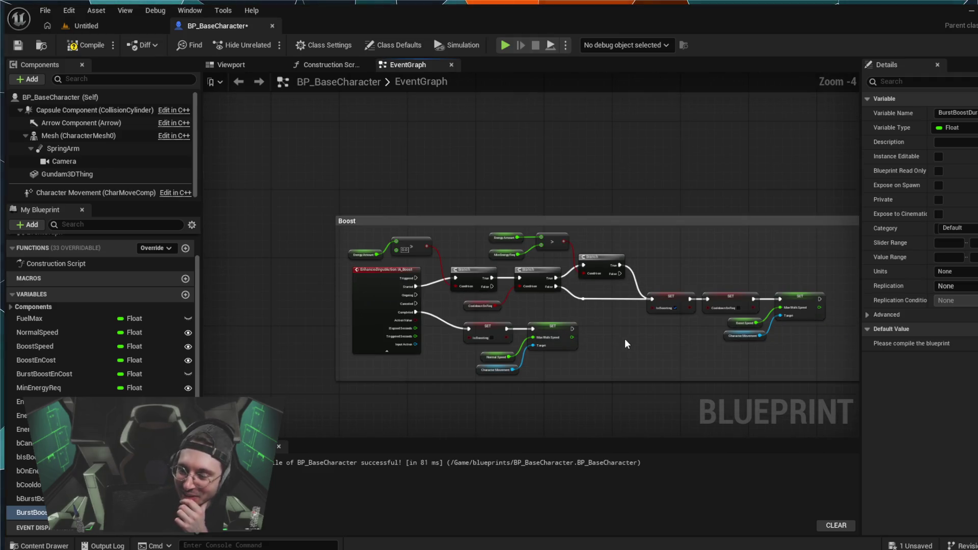
scroll(580, 344, "up", 1)
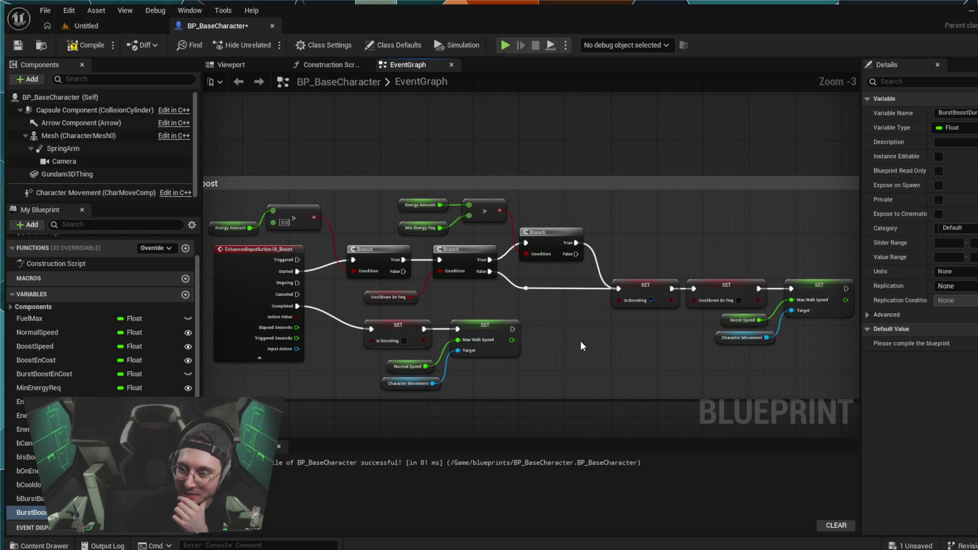
scroll(580, 345, "down", 1)
mouse_move(604, 372)
left_mouse_down()
mouse_move(544, 312)
mouse_move(599, 357)
left_mouse_up()
scroll(549, 321, "up", 1)
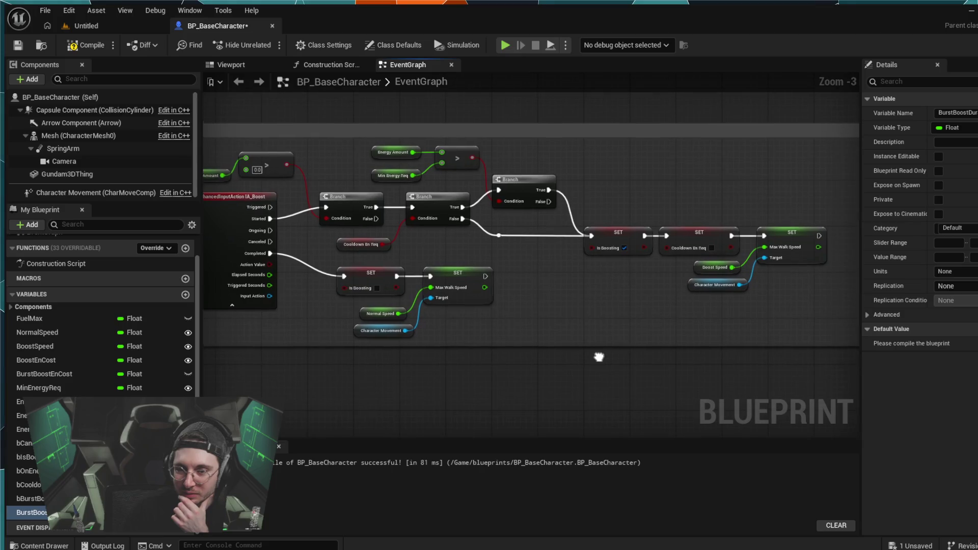
scroll(599, 358, "down", 1)
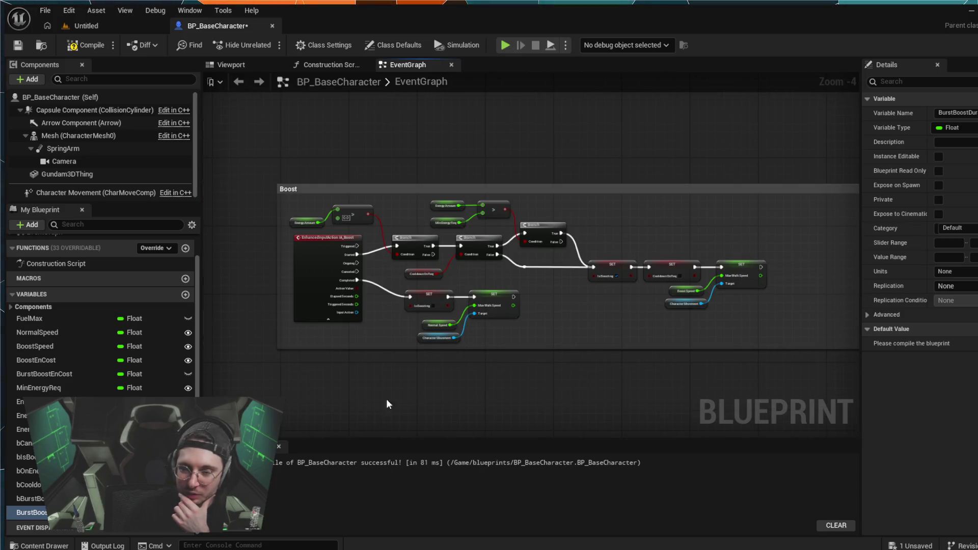
left_click(31, 513)
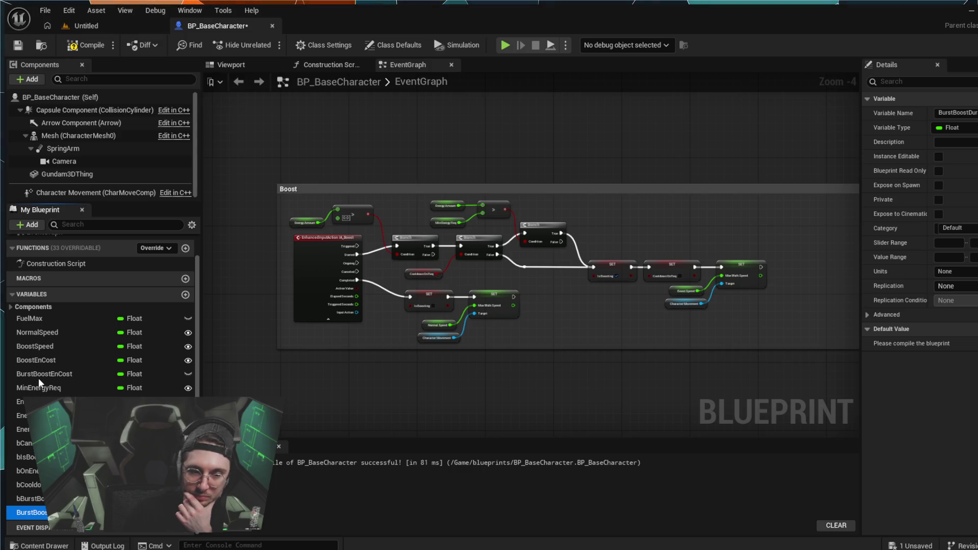
left_click_drag(38, 378, 38, 378)
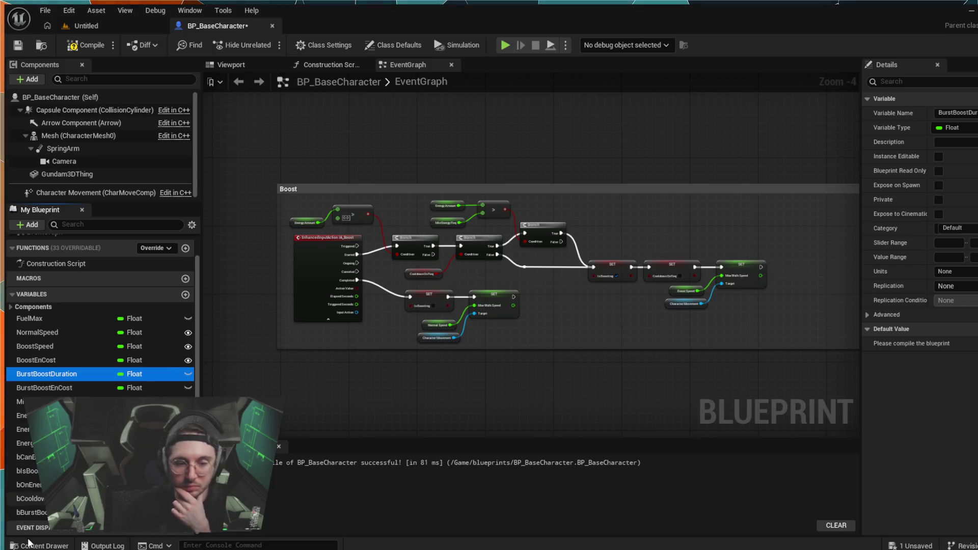
Step: Add a BurstBoostSpeed variable above BurstBoostEnCost, then box-select the Branch, energy and cooldown nodes
left_click(185, 295)
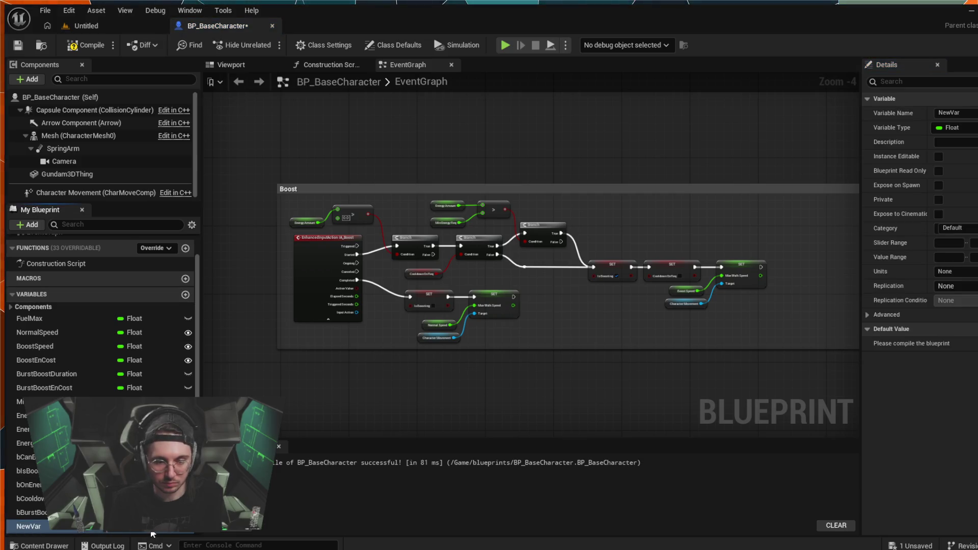
type("BurstBoo")
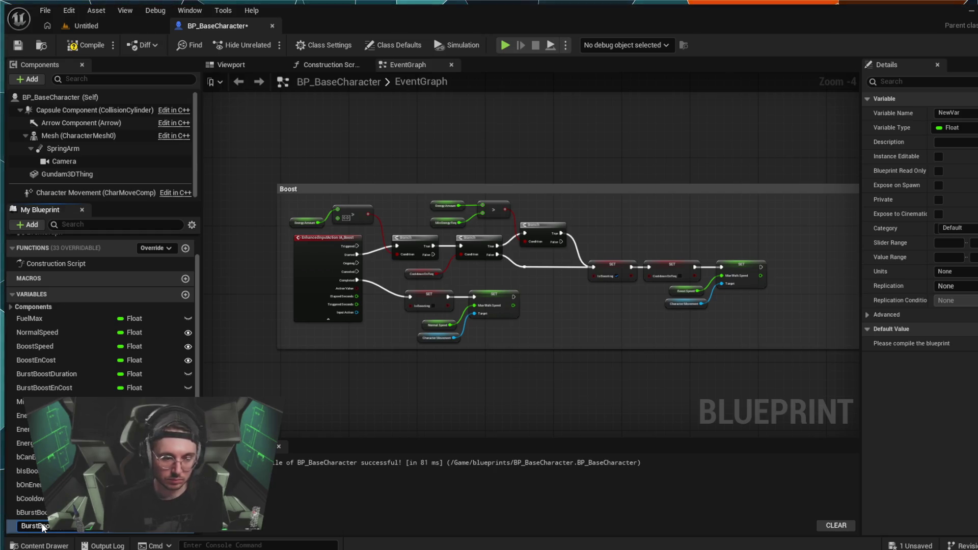
type("stSpeed")
key("Return")
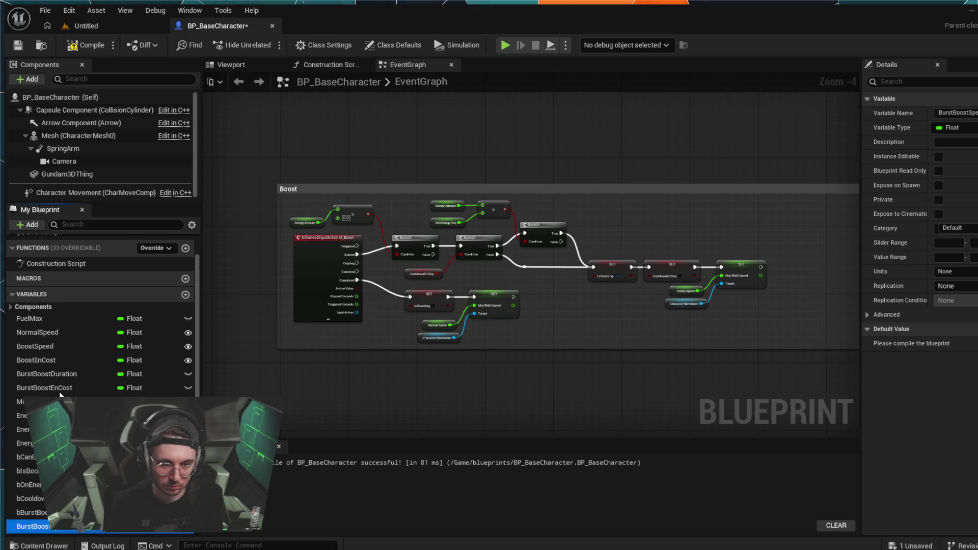
left_click_drag(60, 395, 61, 395)
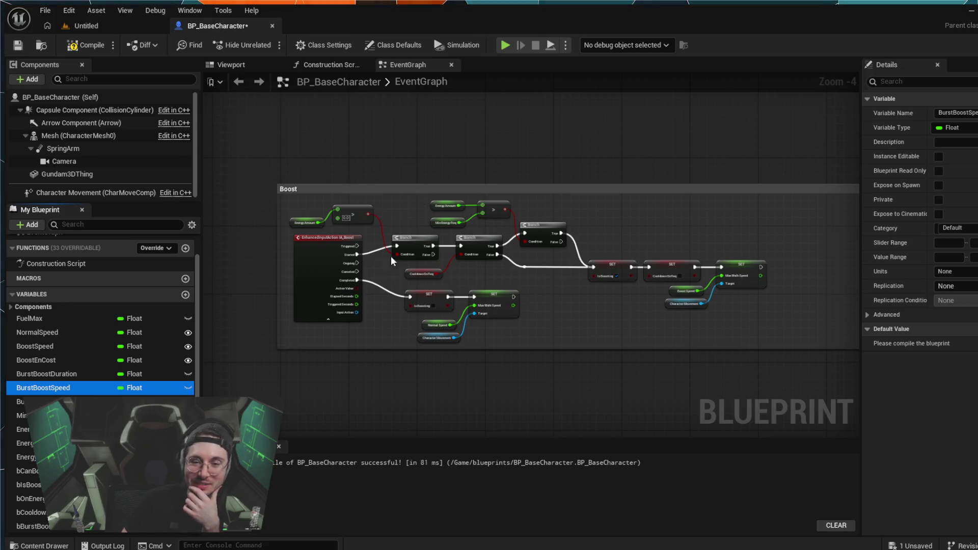
scroll(393, 274, "up", 4)
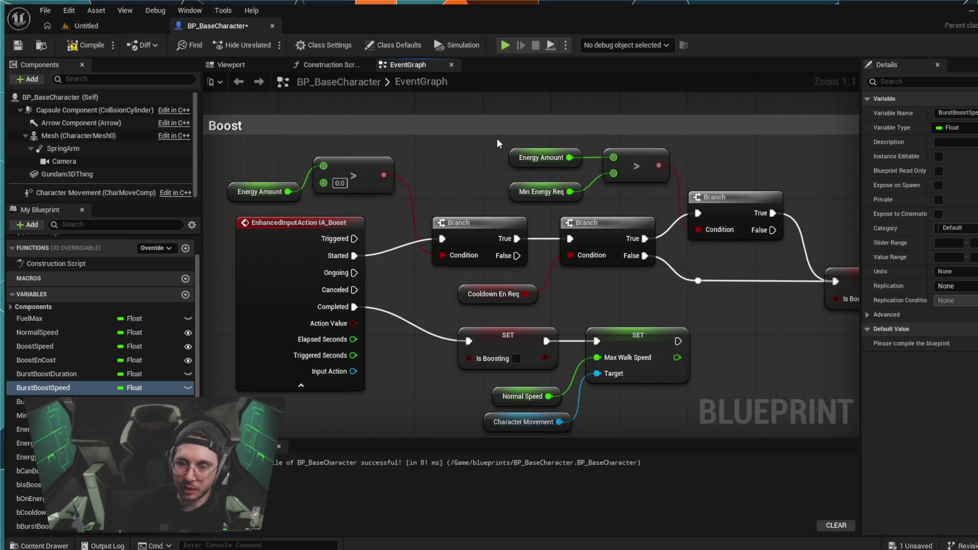
mouse_move(488, 152)
left_mouse_down()
mouse_move(867, 341)
mouse_move(857, 418)
mouse_move(843, 414)
left_mouse_up()
Step: Connect the first Branch's True output to the second Branch's execution input
left_click_drag(668, 336, 690, 291)
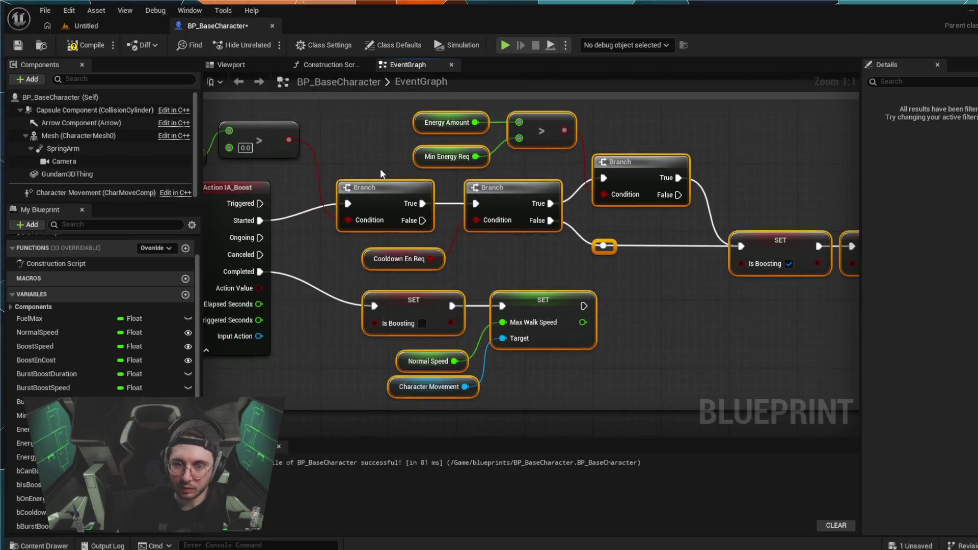
left_click(377, 187, "ctrl")
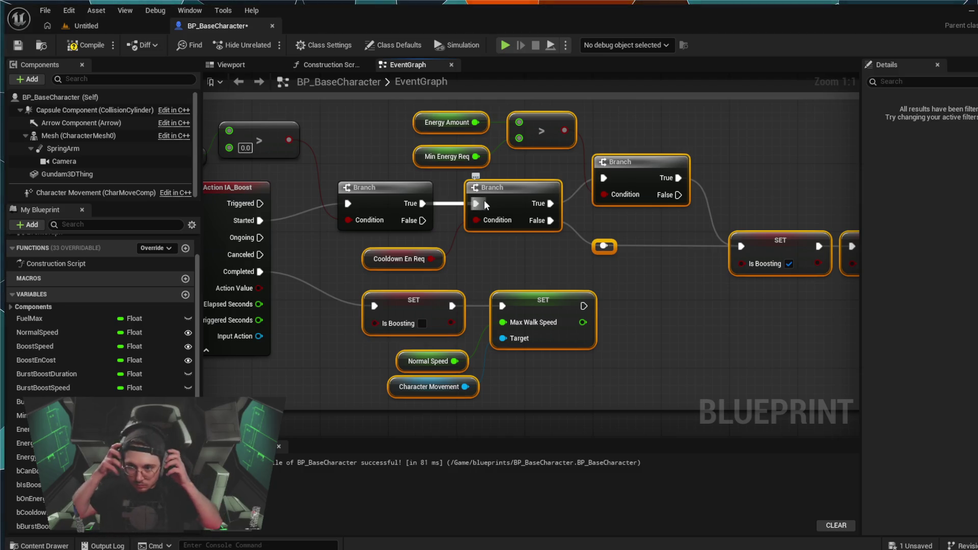
left_click_drag(484, 200, 484, 200)
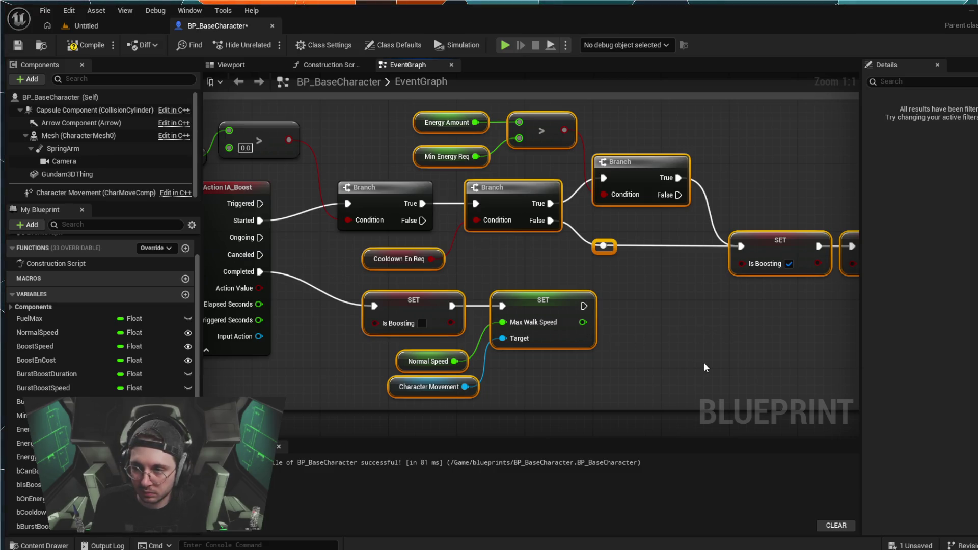
Step: Wrap the selected nodes in a comment titled Boost and wire Triggered into the first Branch
type("cBoost")
key("Return")
left_click_drag(378, 214, 462, 216)
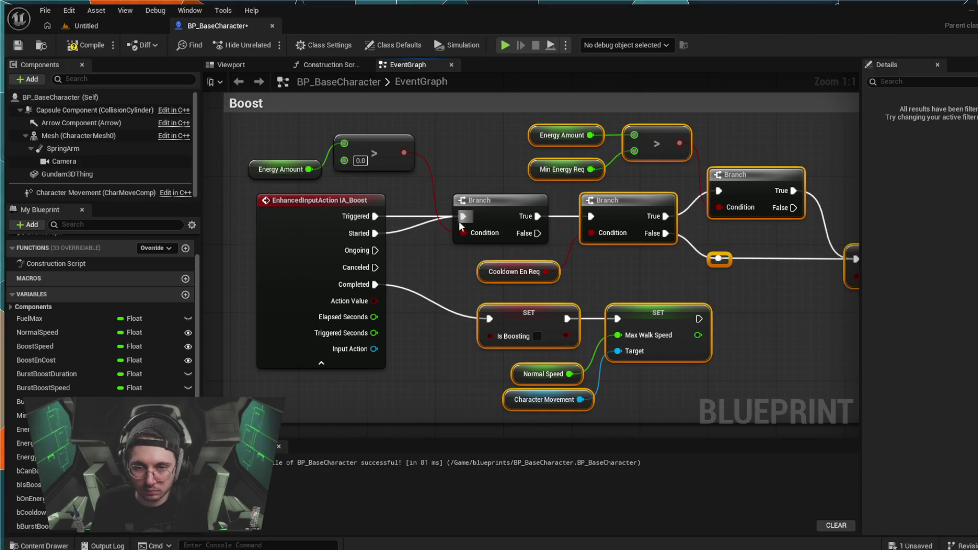
left_click(402, 229, "alt")
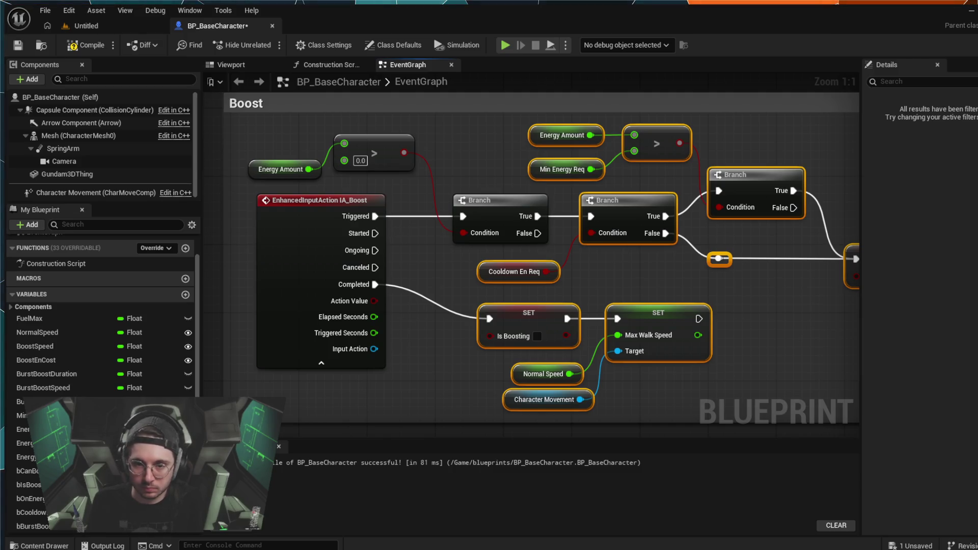
scroll(429, 270, "down", 4)
scroll(430, 322, "up", 4)
left_click_drag(430, 321, 493, 150)
scroll(493, 151, "down", 4)
mouse_move(438, 442)
left_mouse_down()
mouse_move(357, 276)
mouse_move(369, 313)
left_mouse_up()
mouse_move(272, 332)
left_mouse_down()
mouse_move(299, 244)
mouse_move(463, 157)
mouse_move(351, 188)
left_mouse_up()
scroll(351, 189, "up", 3)
left_click_drag(411, 157, 393, 408)
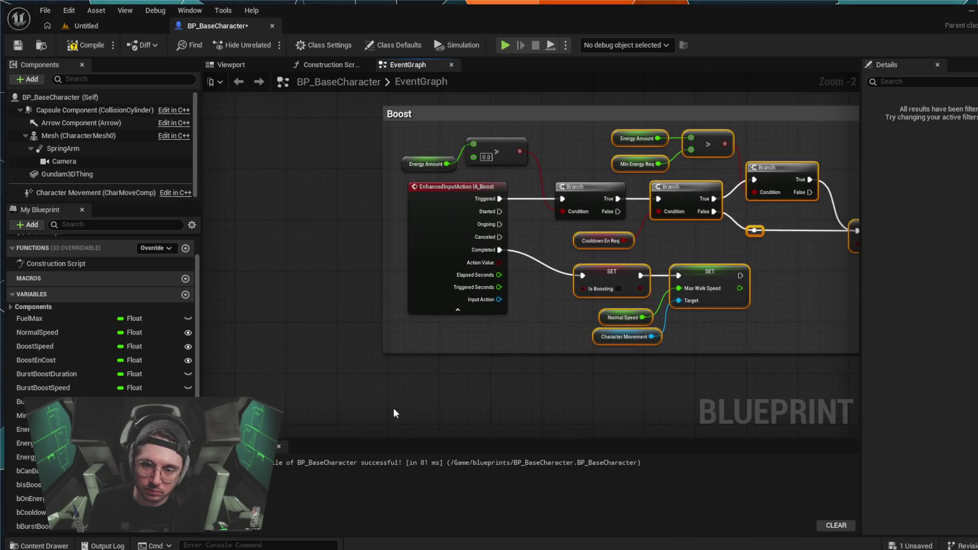
left_click(543, 203)
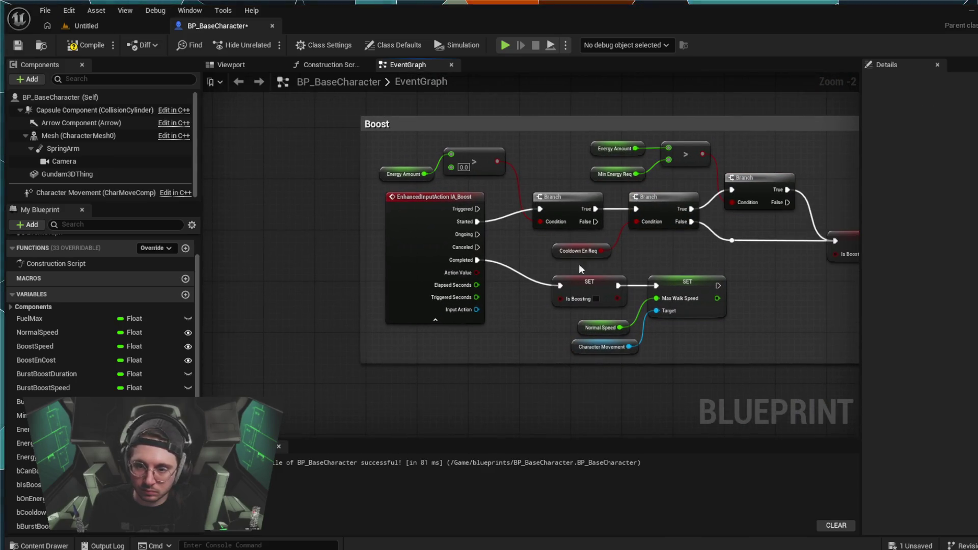
mouse_move(760, 300)
left_mouse_down()
mouse_move(713, 350)
mouse_move(655, 330)
left_mouse_up()
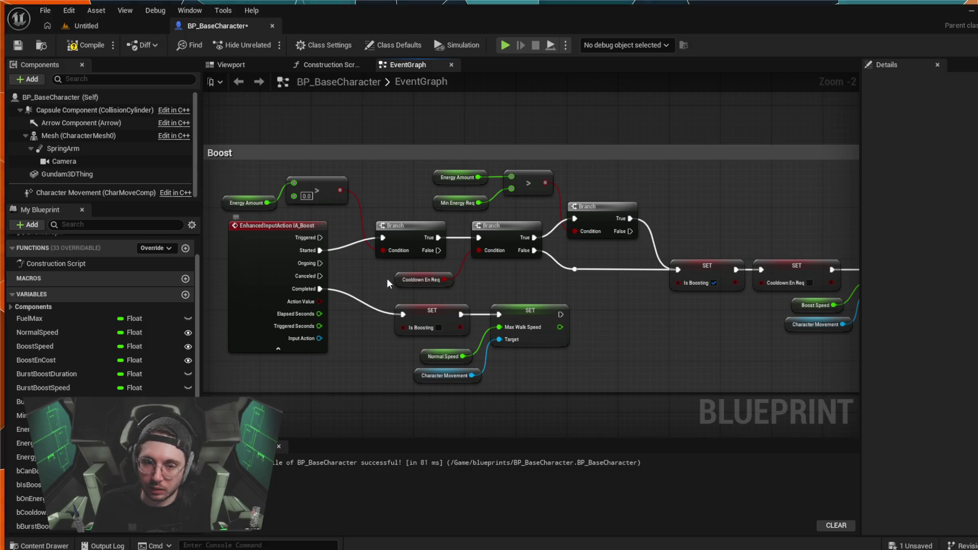
Step: Zoom out and stretch the Boost comment box's right edge outward
scroll(676, 305, "down", 2)
mouse_move(686, 318)
left_mouse_down()
mouse_move(498, 330)
mouse_move(409, 321)
left_mouse_up()
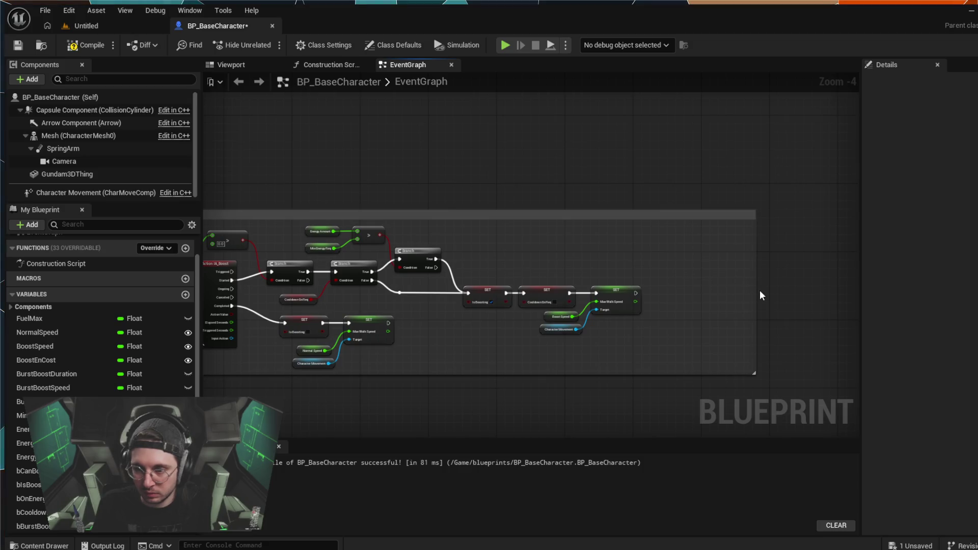
left_click_drag(756, 290, 860, 288)
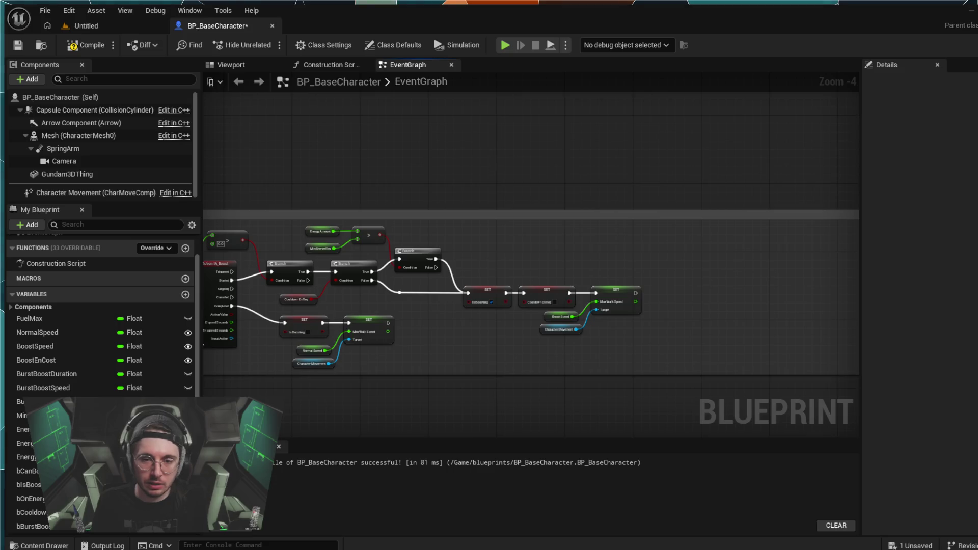
Step: Pan across the Boost graph to check IA_Boost and the SET Is Boosting, Cooldown En Req and Boost Speed nodes
scroll(447, 329, "up", 4)
mouse_move(377, 221)
left_mouse_down()
mouse_move(376, 147)
mouse_move(441, 148)
mouse_move(473, 161)
left_mouse_up()
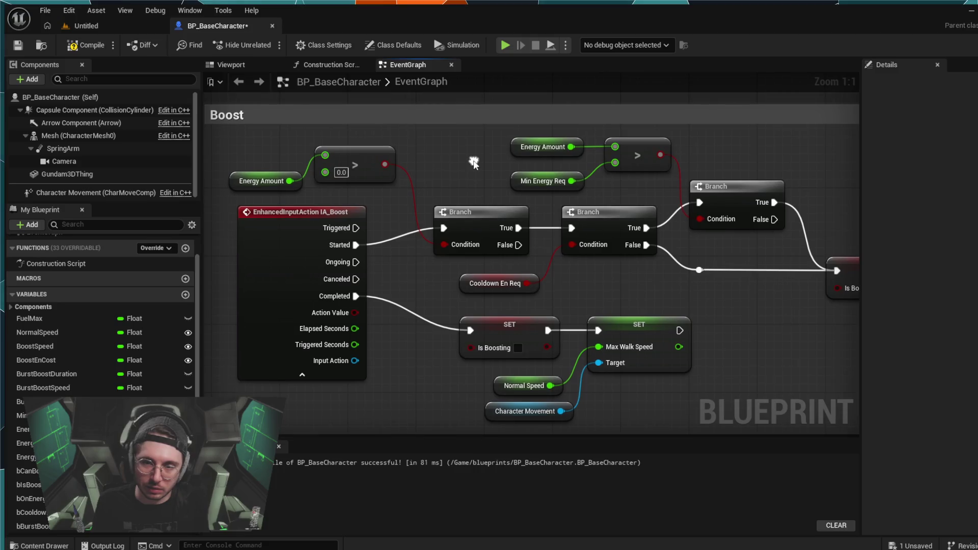
scroll(473, 161, "down", 1)
mouse_move(781, 175)
left_mouse_down()
mouse_move(702, 145)
mouse_move(616, 142)
mouse_move(662, 193)
mouse_move(692, 177)
left_mouse_up()
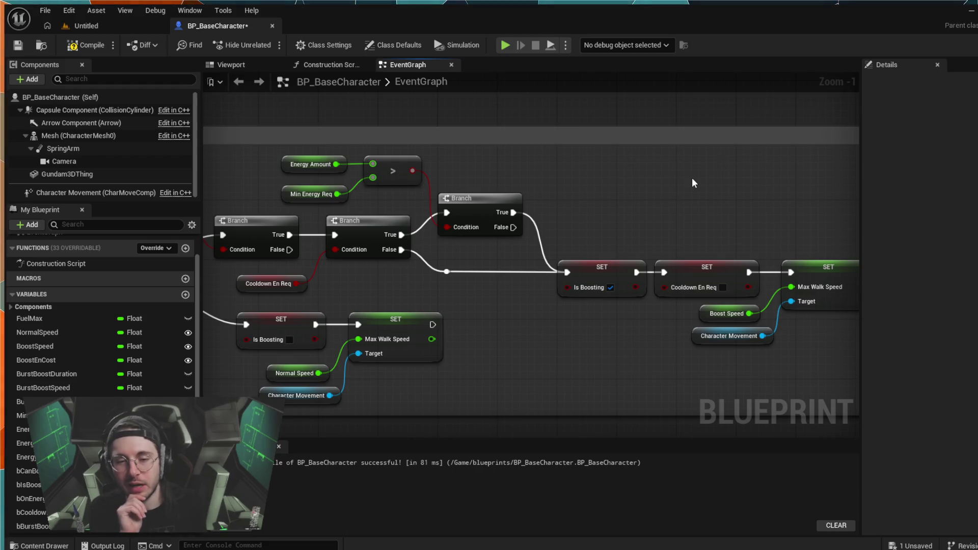
mouse_move(566, 159)
left_mouse_down()
mouse_move(651, 171)
mouse_move(714, 150)
left_mouse_up()
left_click_drag(317, 321, 403, 317)
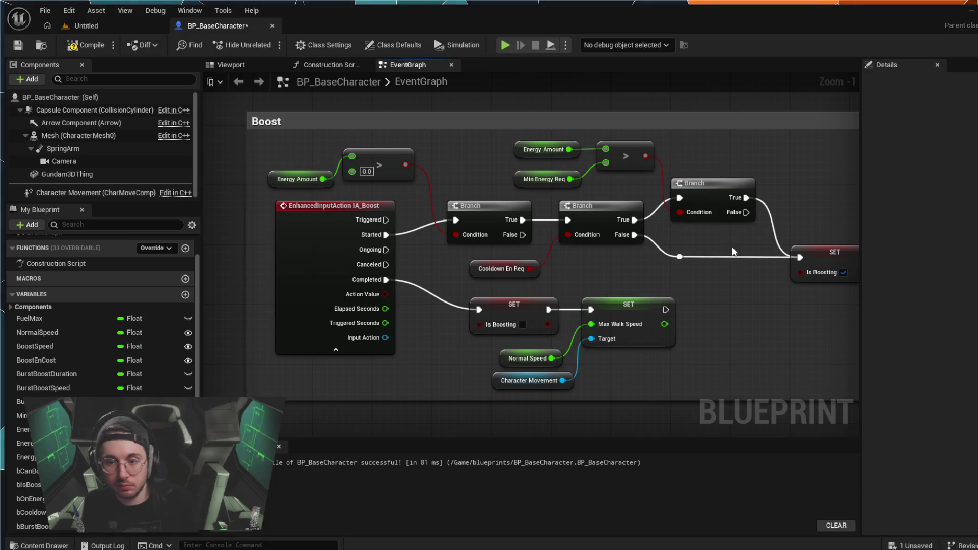
left_click_drag(745, 346, 606, 346)
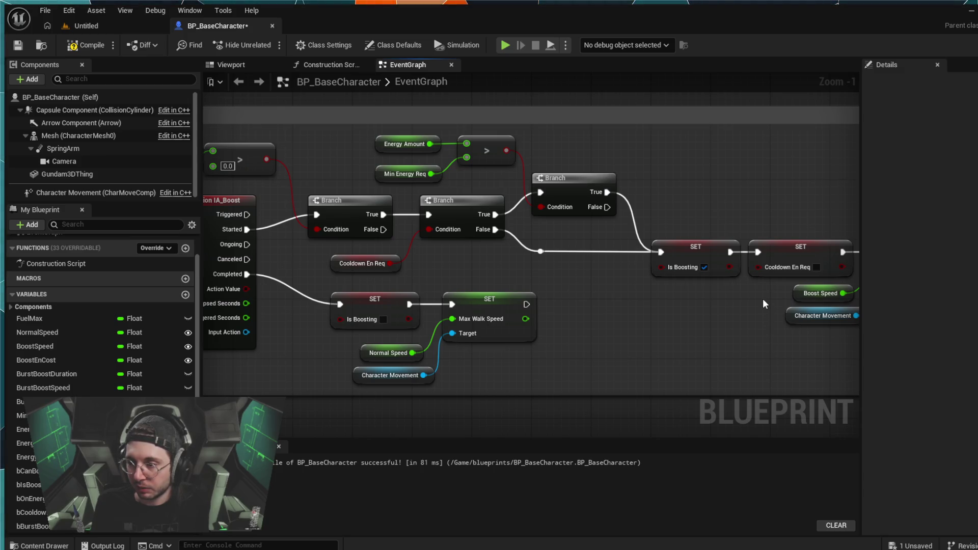
mouse_move(755, 319)
left_mouse_down()
mouse_move(599, 310)
mouse_move(854, 322)
left_mouse_up()
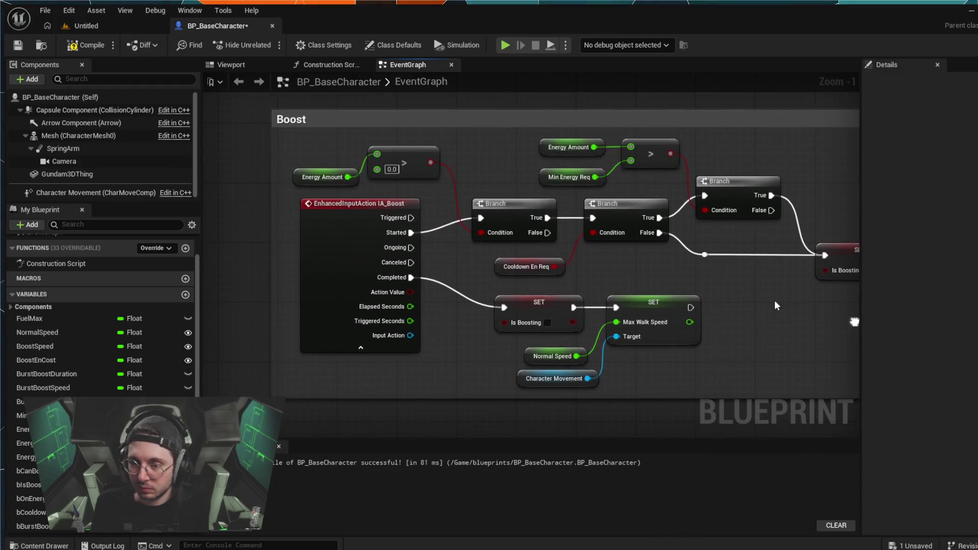
scroll(572, 116, "down", 4)
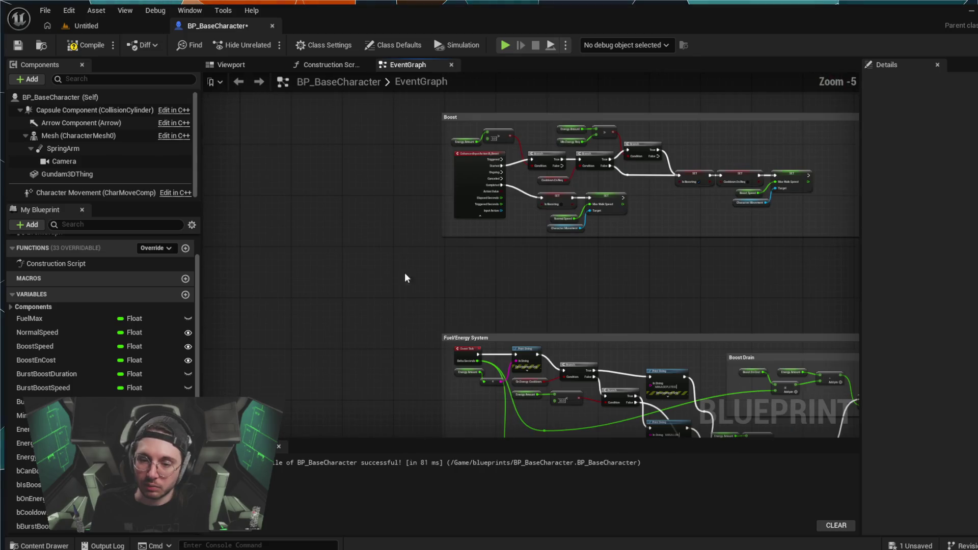
scroll(467, 204, "up", 4)
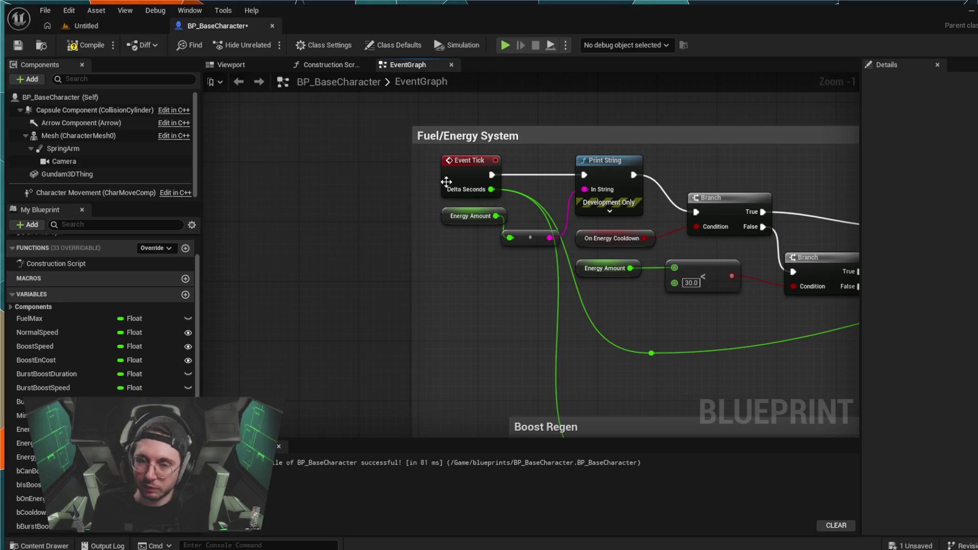
mouse_move(332, 222)
left_mouse_down()
mouse_move(330, 260)
mouse_move(421, 266)
mouse_move(404, 321)
mouse_move(429, 307)
mouse_move(437, 218)
left_mouse_up()
scroll(426, 266, "down", 3)
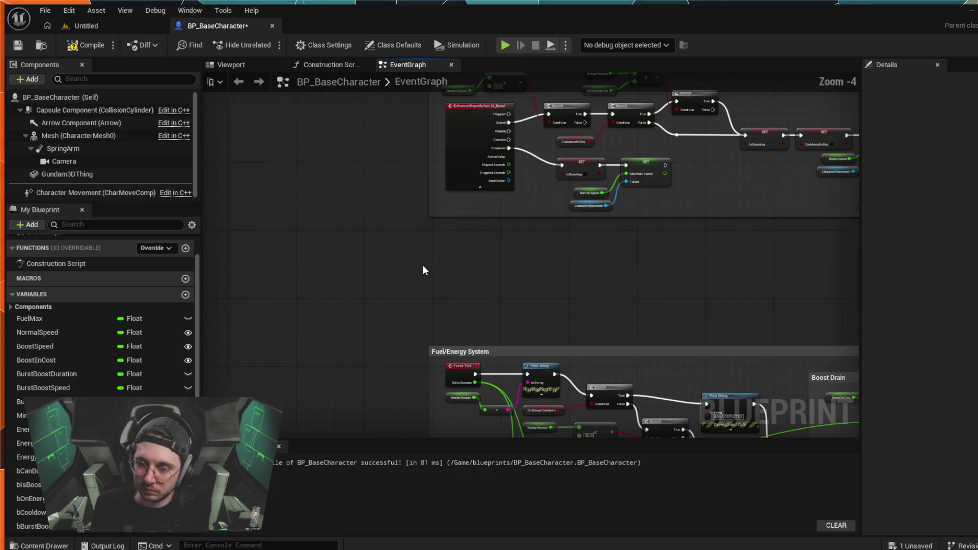
scroll(423, 235, "up", 3)
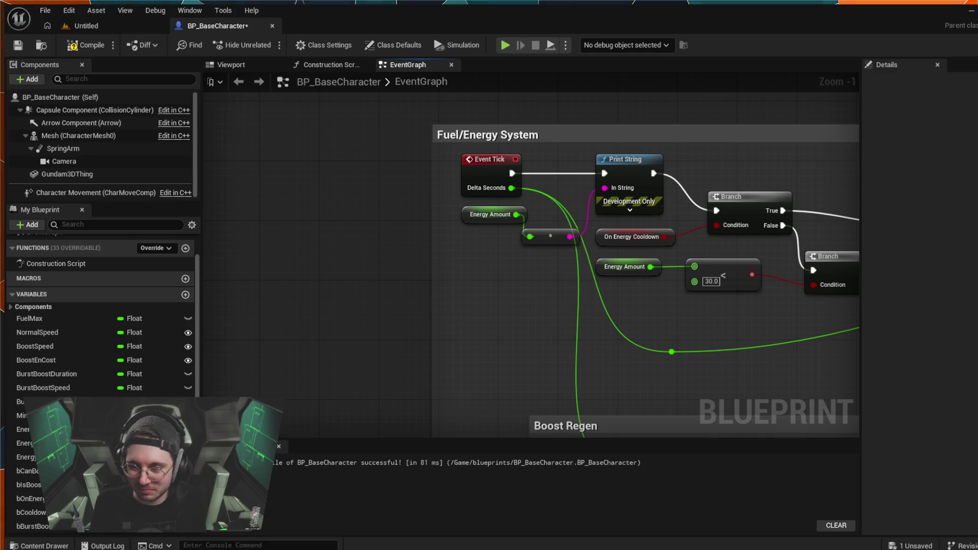
scroll(503, 298, "down", 1)
scroll(503, 298, "down", 1)
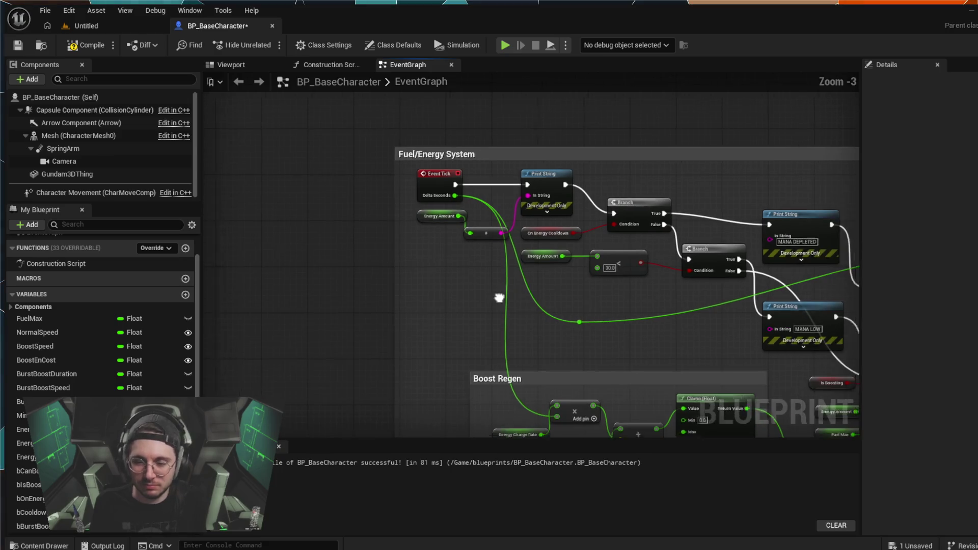
left_click_drag(502, 298, 415, 227)
mouse_move(707, 371)
left_mouse_down()
mouse_move(621, 352)
mouse_move(356, 326)
mouse_move(524, 142)
mouse_move(473, 135)
mouse_move(630, 166)
mouse_move(387, 246)
mouse_move(319, 126)
mouse_move(449, 147)
left_mouse_up()
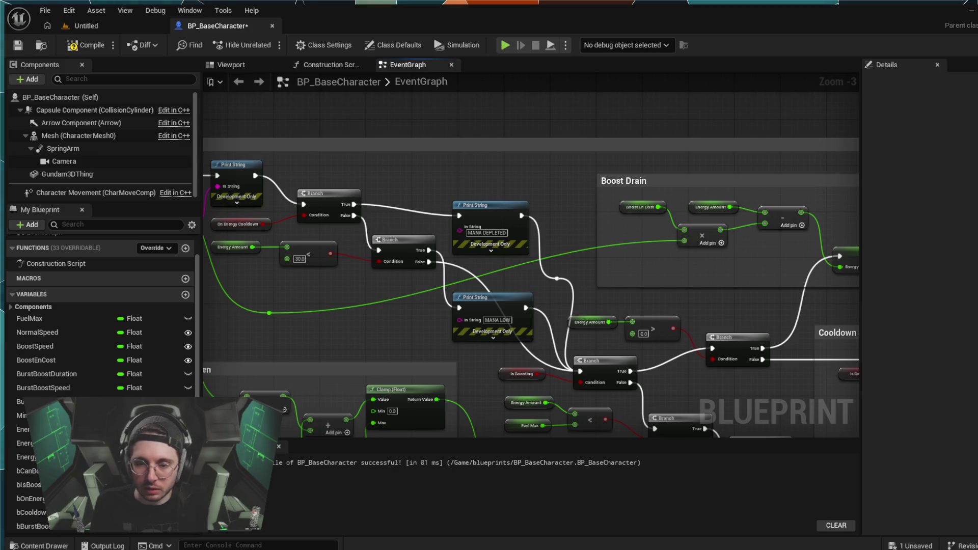
left_click_drag(298, 351, 443, 351)
Step: Add a float variable named HoldTimeThreshold and select it in the list
left_click(183, 297)
type("Hold")
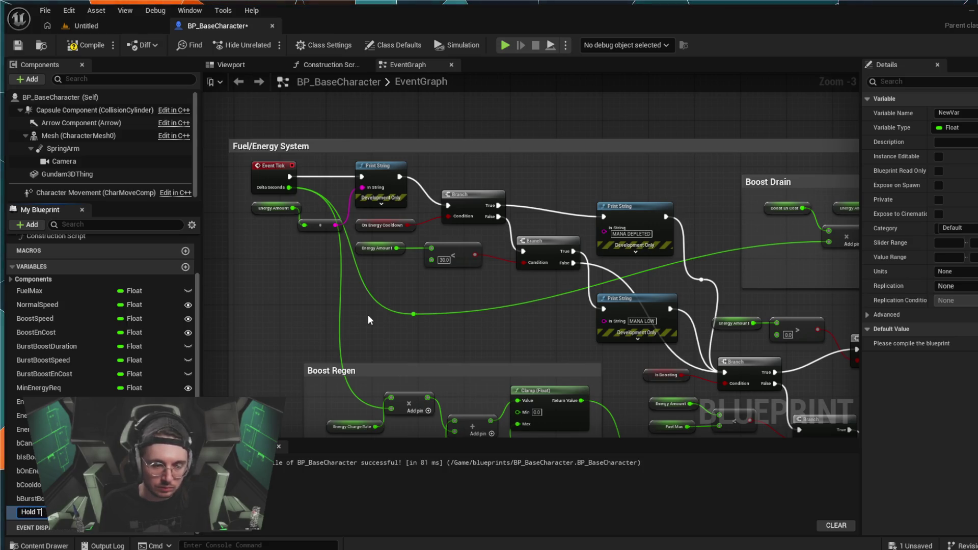
type("Tim")
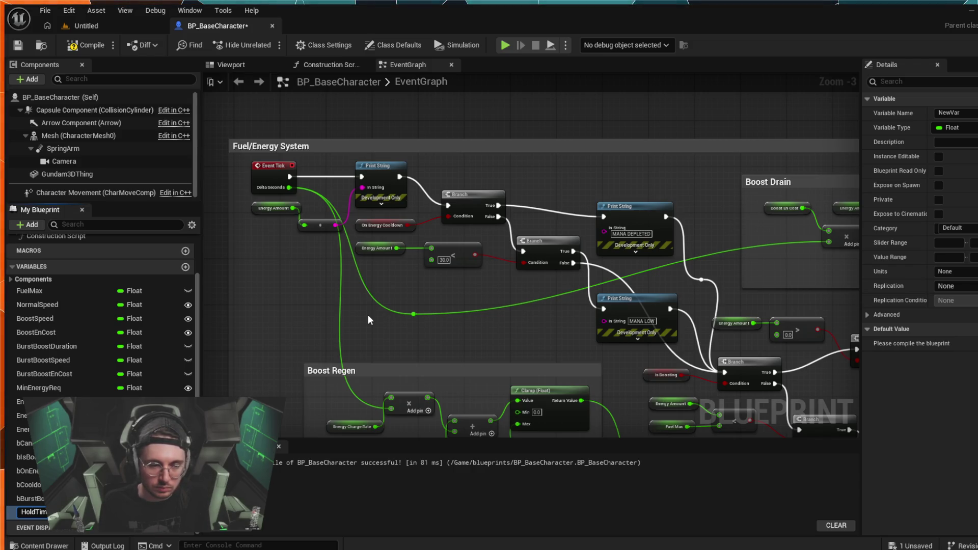
type("eThreshold")
key("Return")
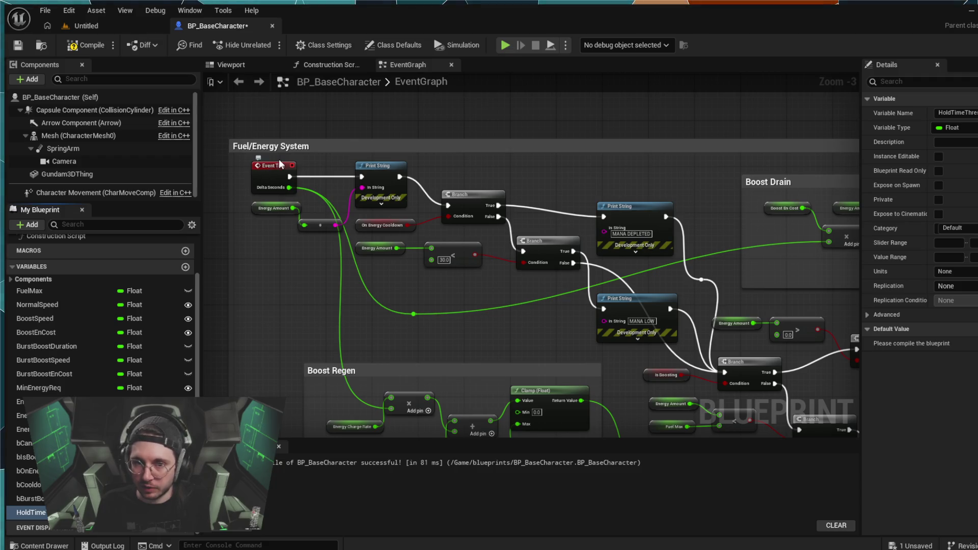
left_click(30, 512)
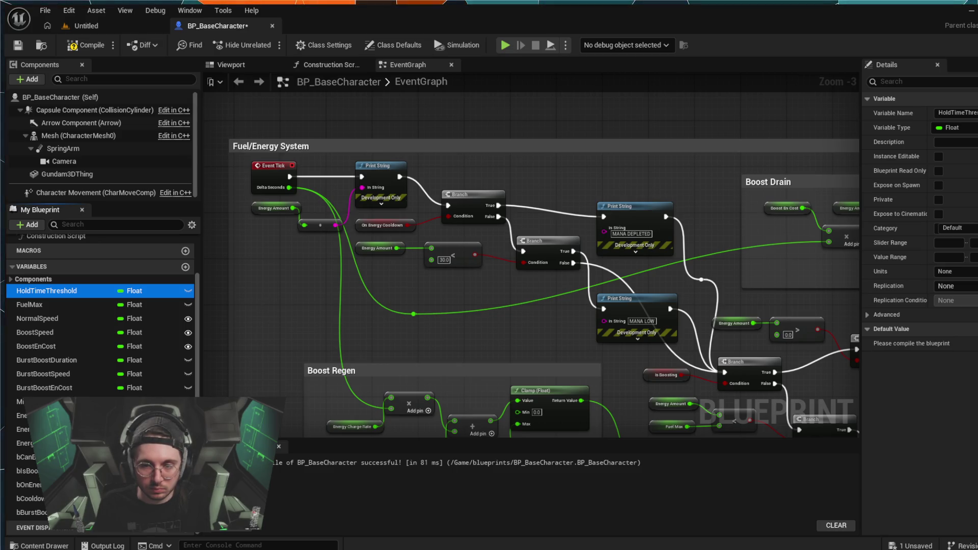
Step: Add a new event dispatcher, then cancel naming it
left_click(186, 528)
type("B")
key("Escape")
Step: Delete the stray event dispatcher, then add ButtonHoldTime and move it below HoldTimeThreshold
key("Delete")
left_click(187, 266)
type("Button")
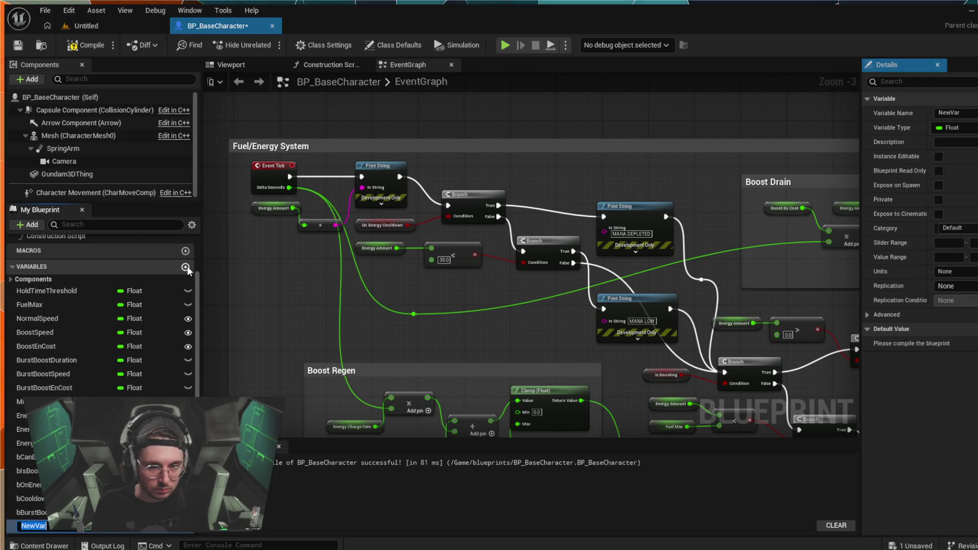
type("Ho")
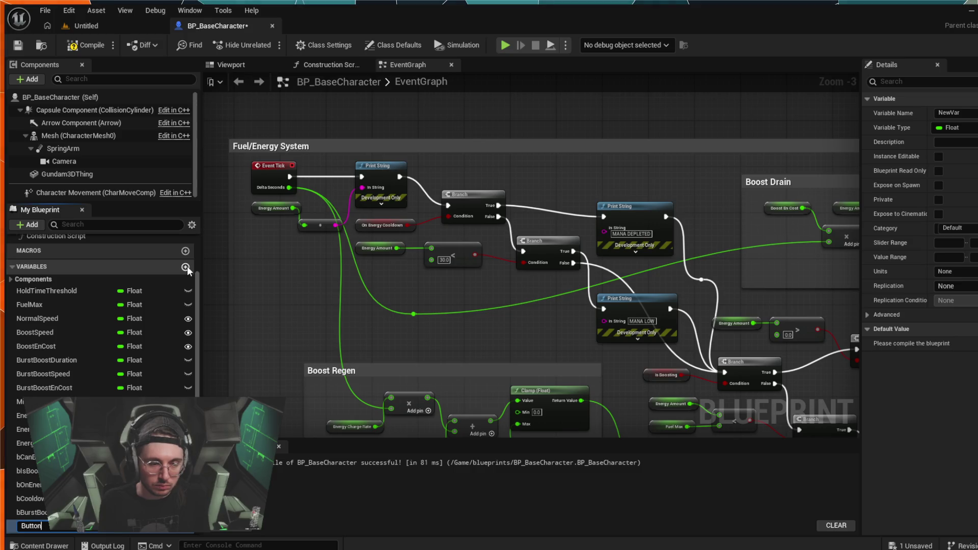
key("Return")
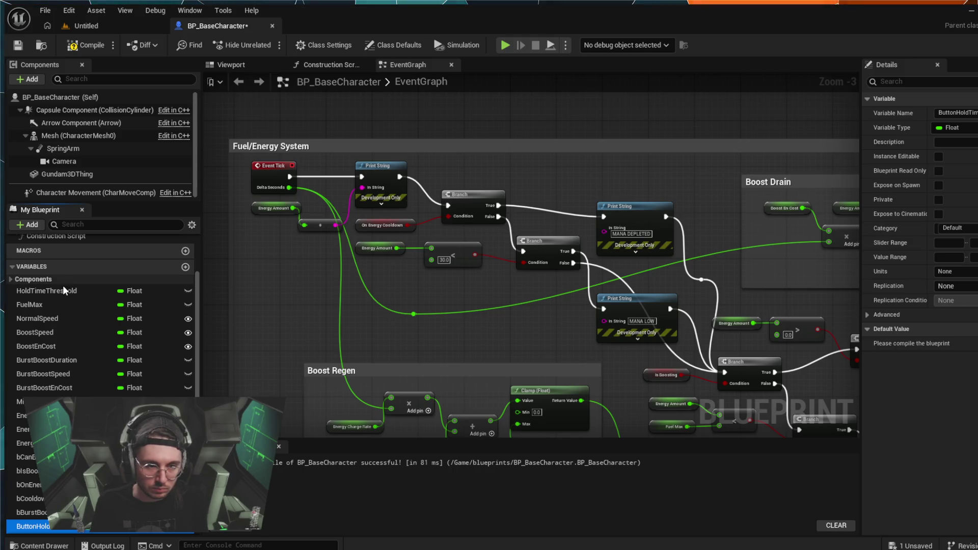
left_click_drag(33, 526, 51, 311)
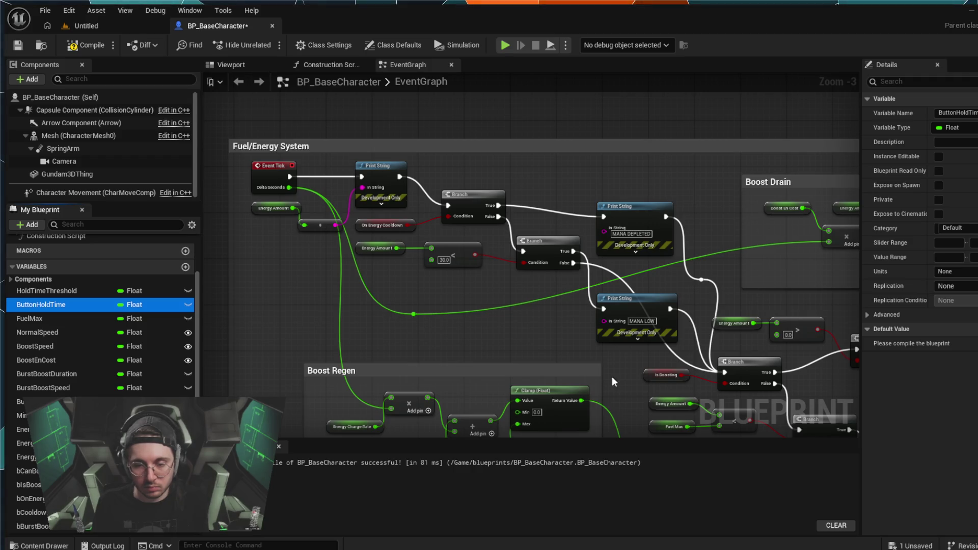
Step: Select the Boolean burst-boost variable and leave its name unchanged
scroll(102, 316, "down", 1)
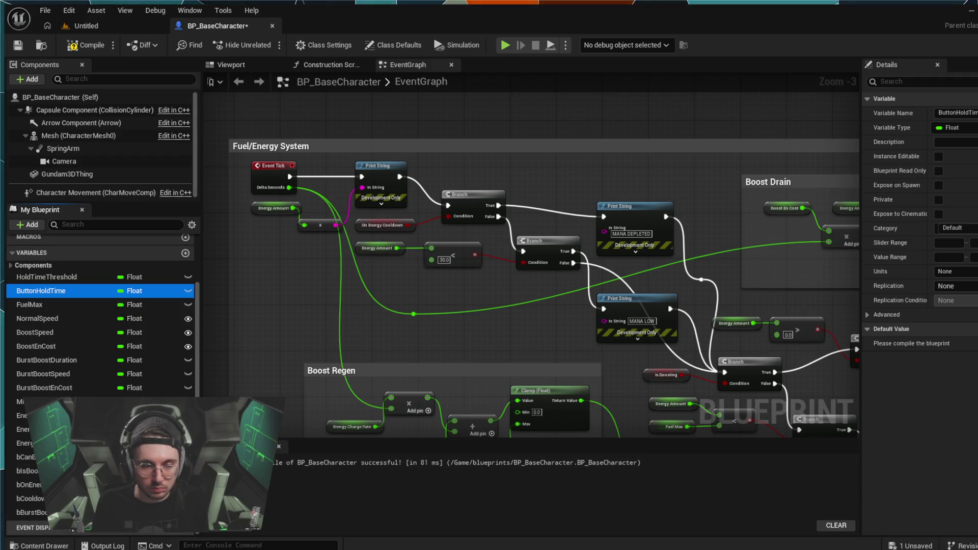
left_click(30, 512)
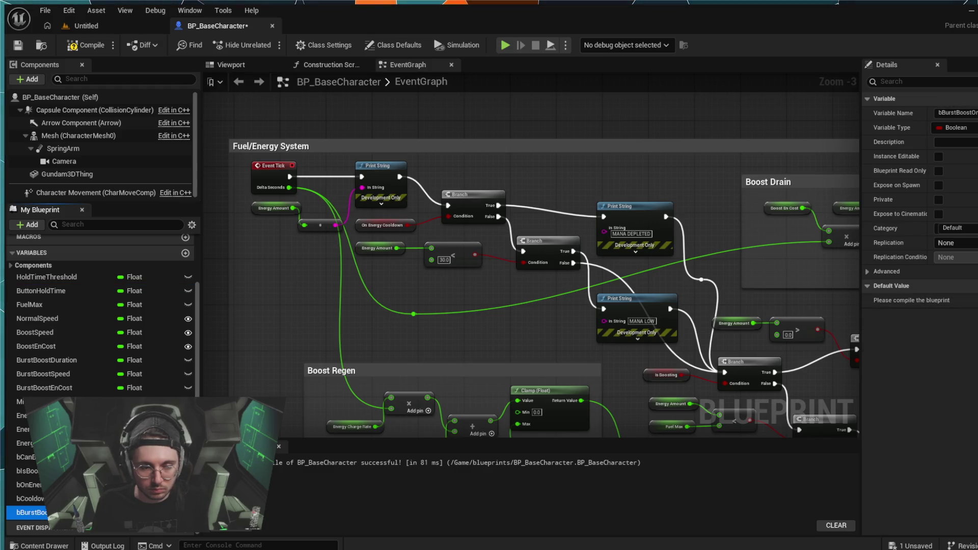
key("F2")
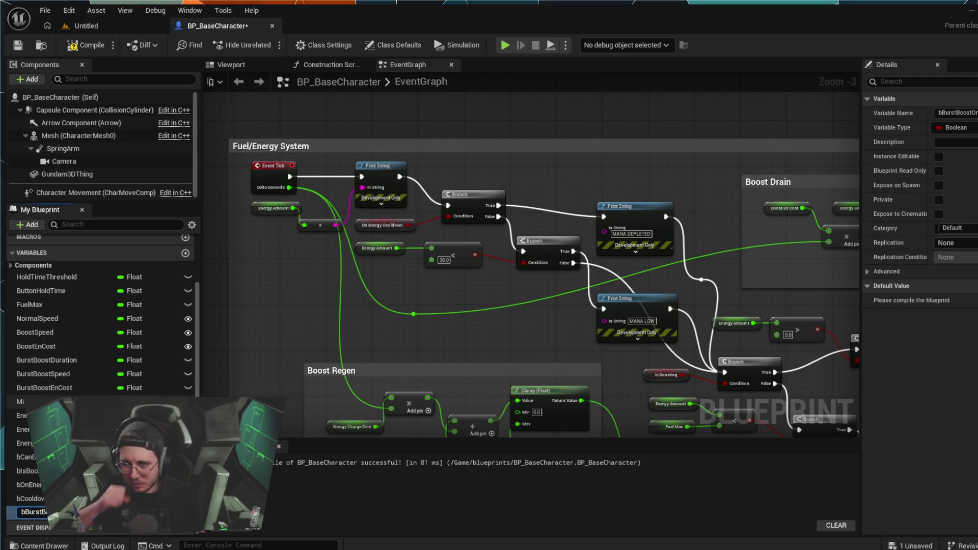
key("Return")
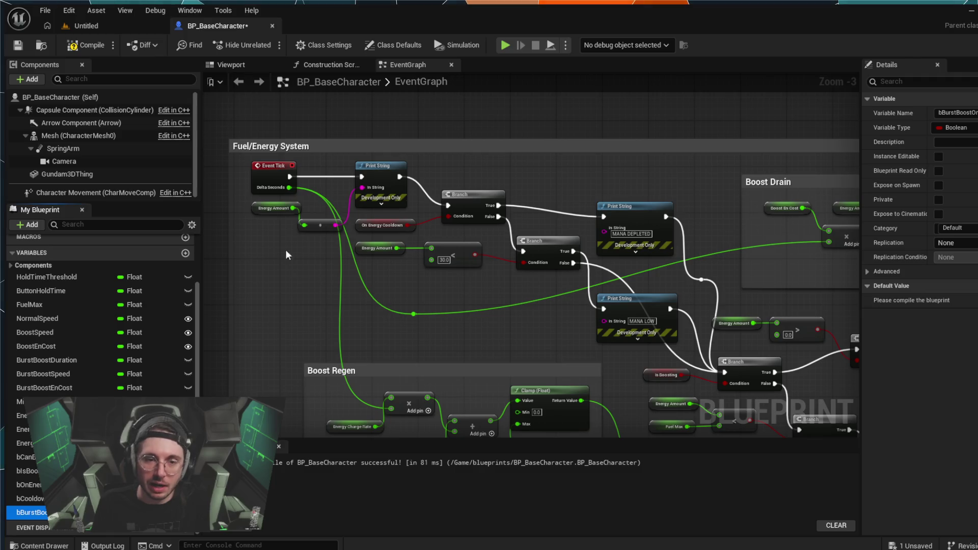
scroll(284, 238, "down", 2)
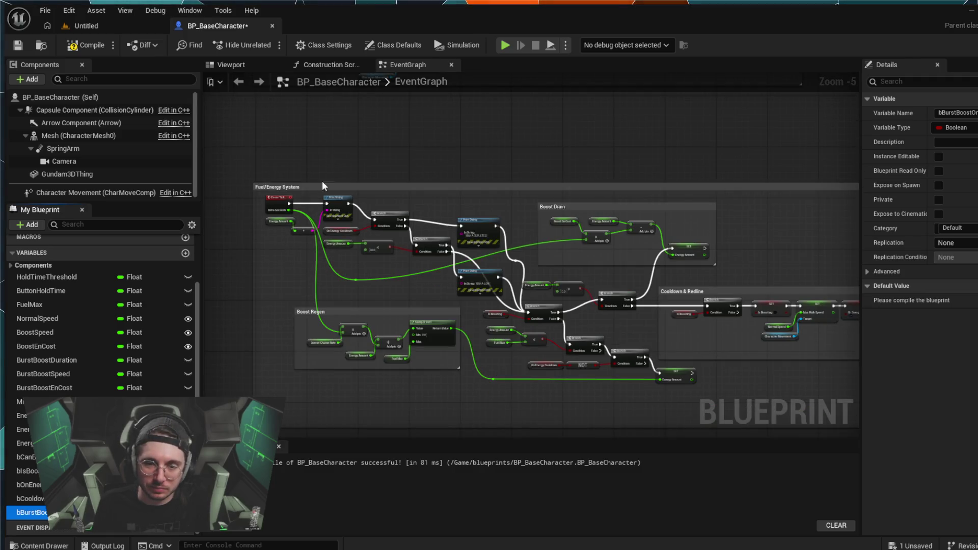
Step: Select the Boost branch chain: Branches, compare nodes, SET nodes and their Character Movement and Boost Speed getters
scroll(292, 270, "up", 2)
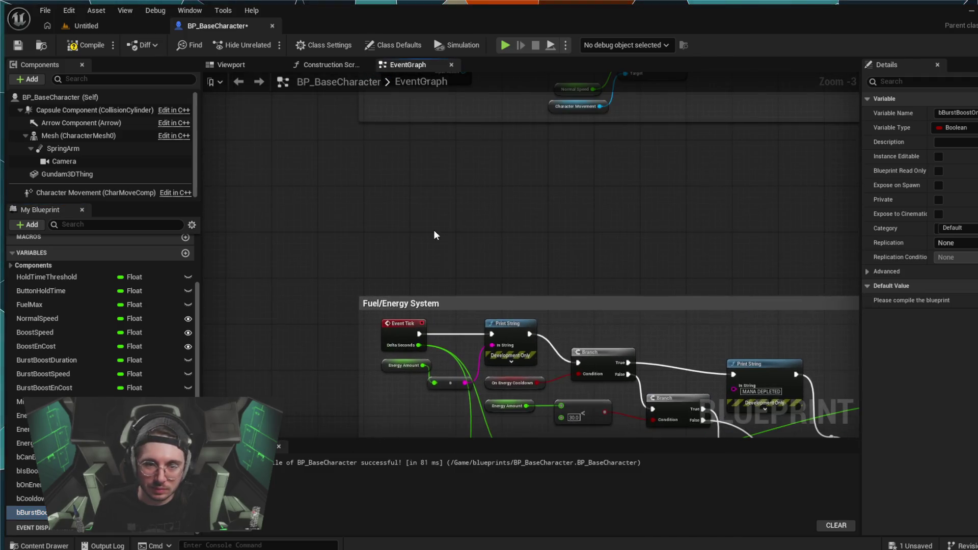
left_click_drag(434, 235, 373, 283)
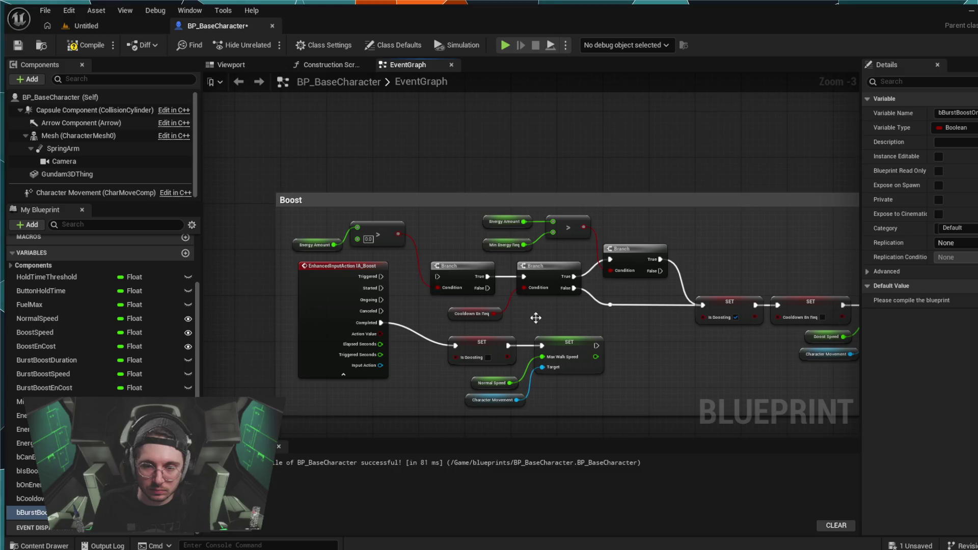
scroll(722, 387, "down", 1)
mouse_move(586, 389)
left_mouse_down()
mouse_move(536, 389)
mouse_move(646, 348)
left_mouse_up()
mouse_move(772, 279)
left_mouse_down()
mouse_move(626, 366)
mouse_move(544, 351)
mouse_move(380, 344)
left_mouse_up()
mouse_move(814, 286)
left_mouse_down()
mouse_move(702, 371)
mouse_move(575, 383)
mouse_move(518, 355)
mouse_move(365, 338)
mouse_move(426, 237)
mouse_move(481, 280)
left_mouse_up()
mouse_move(356, 271)
left_mouse_down()
mouse_move(374, 323)
mouse_move(450, 357)
mouse_move(597, 367)
mouse_move(698, 353)
left_mouse_up()
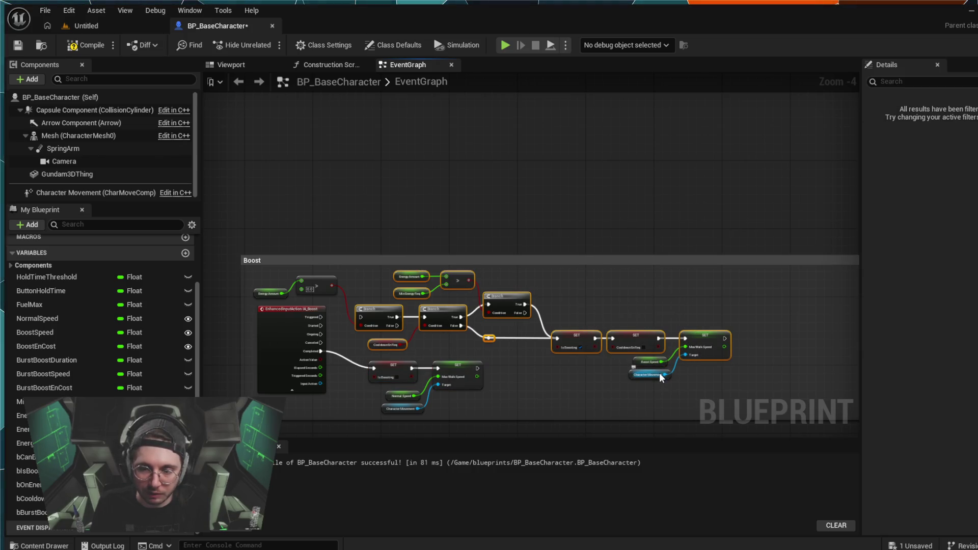
left_click(656, 359, "ctrl")
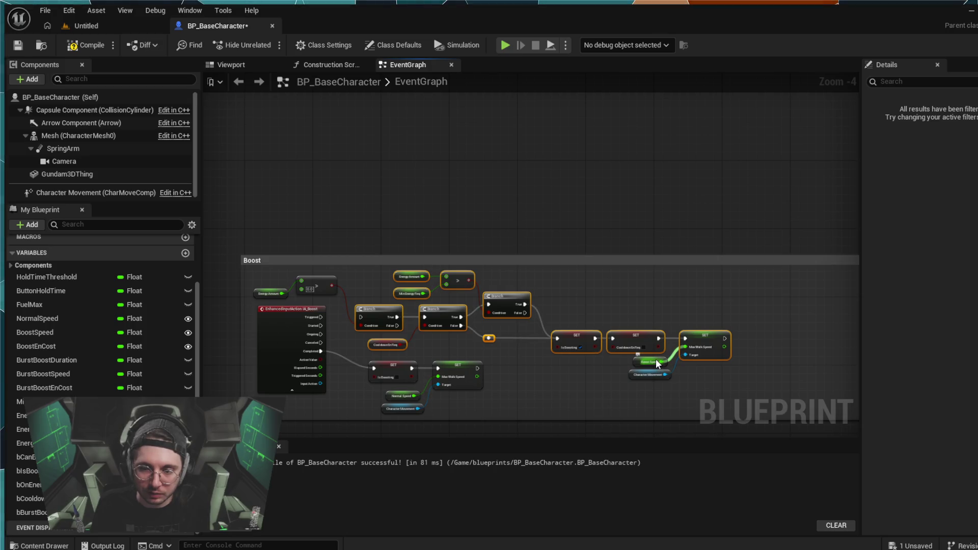
left_click(652, 371, "ctrl")
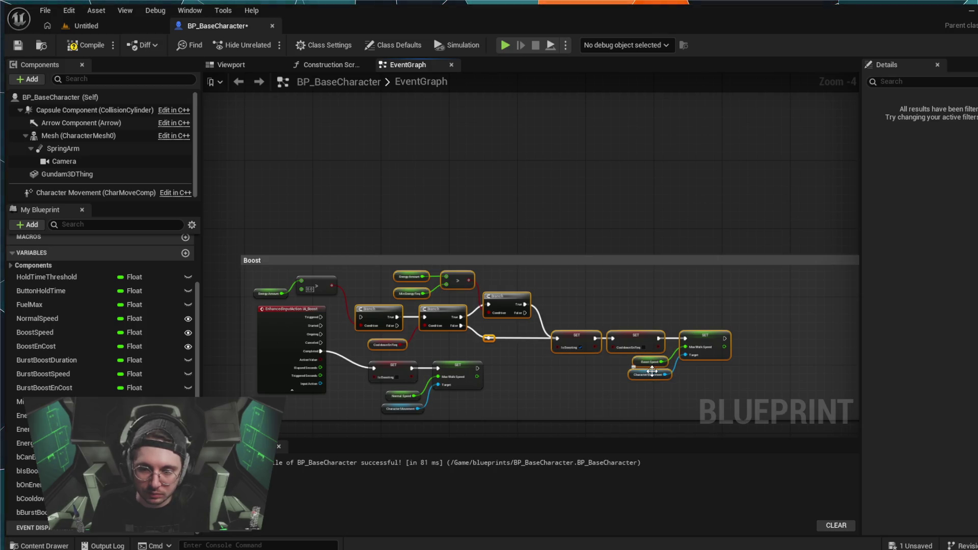
left_click(271, 286)
left_click(263, 296)
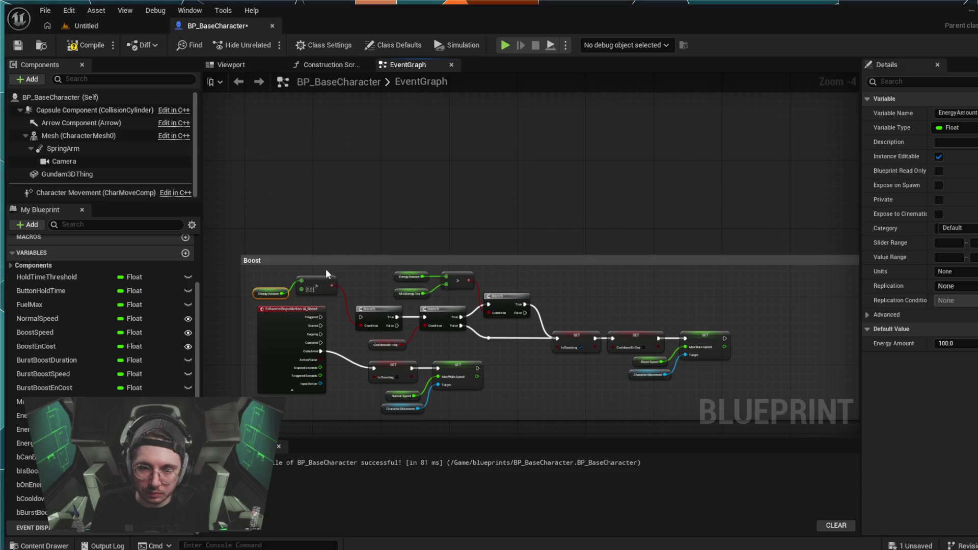
left_click(325, 279, "ctrl")
mouse_move(776, 312)
left_mouse_down()
mouse_move(658, 341)
mouse_move(386, 341)
left_mouse_up()
mouse_move(358, 272)
left_mouse_down()
mouse_move(372, 299)
mouse_move(742, 378)
mouse_move(744, 356)
left_mouse_up()
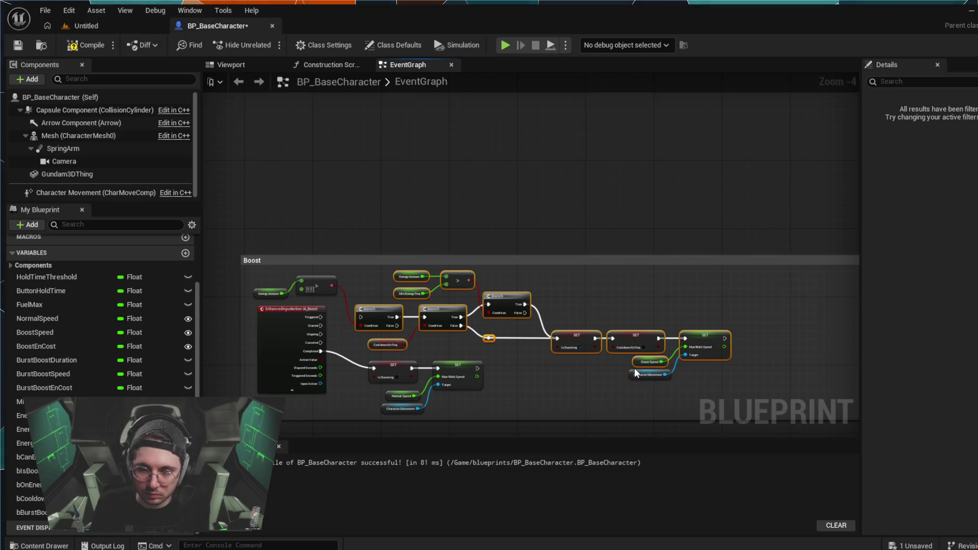
left_click(637, 374, "ctrl")
left_click(299, 285, "ctrl")
Step: Shift the selected Boost nodes slightly right, undoing one misplaced move, and recenter the graph
mouse_move(260, 290)
left_mouse_down()
mouse_move(368, 285)
mouse_move(402, 297)
left_mouse_up()
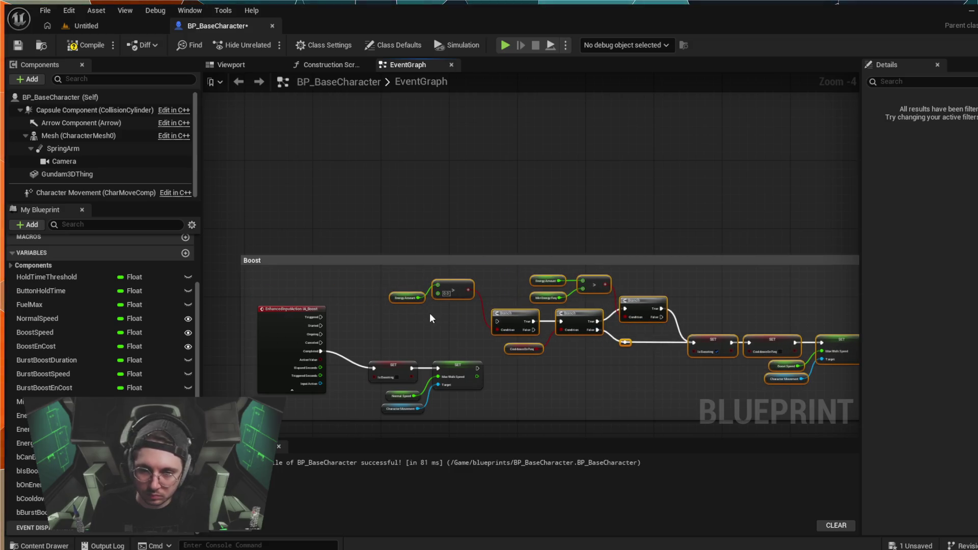
key("ctrl+z")
left_click_drag(531, 285, 566, 286)
mouse_move(313, 310)
left_mouse_down()
mouse_move(466, 291)
mouse_move(483, 302)
left_mouse_up()
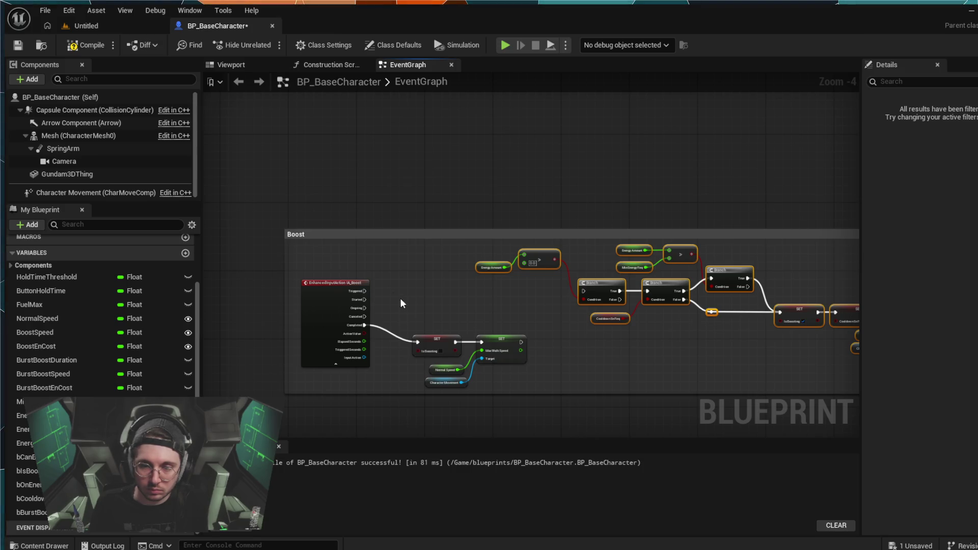
scroll(355, 301, "up", 4)
Step: Wire IA_Boost's Started pin into a new SET Button Hold Time node and move it up
mouse_move(369, 281)
left_mouse_down()
mouse_move(398, 274)
mouse_move(350, 236)
left_mouse_up()
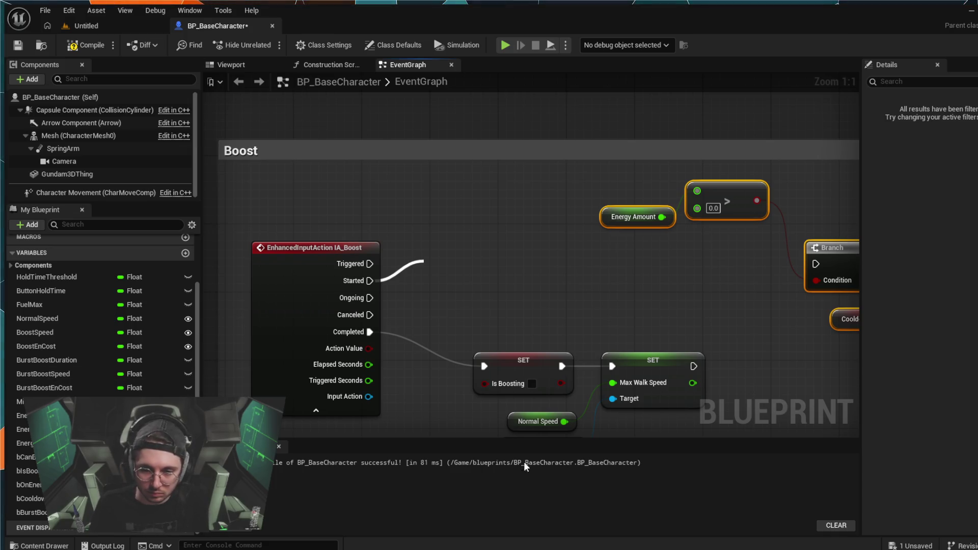
left_click(512, 435)
left_click_drag(468, 275, 460, 250)
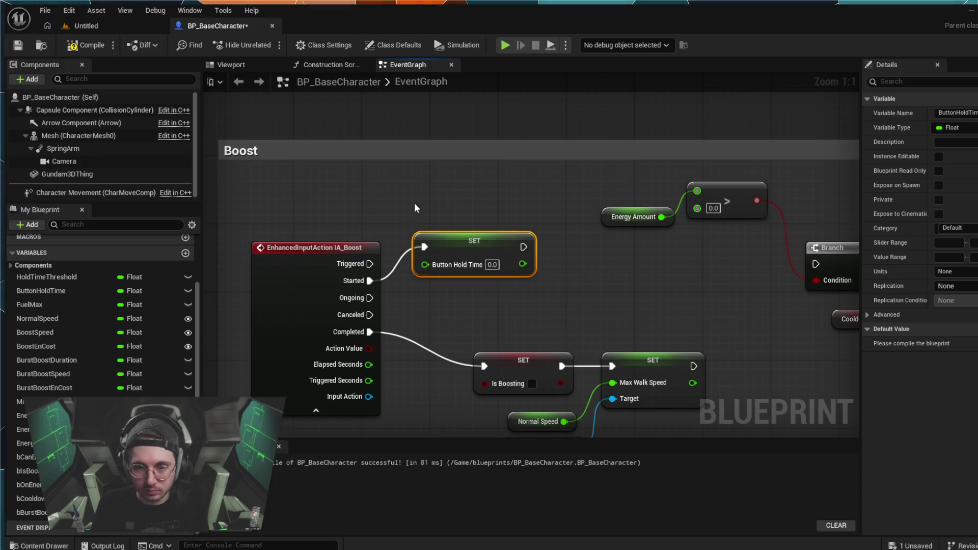
Step: Break Started's wire to SET Button Hold Time and connect Started to a new Set Timer by Event
left_click_drag(429, 253, 399, 261)
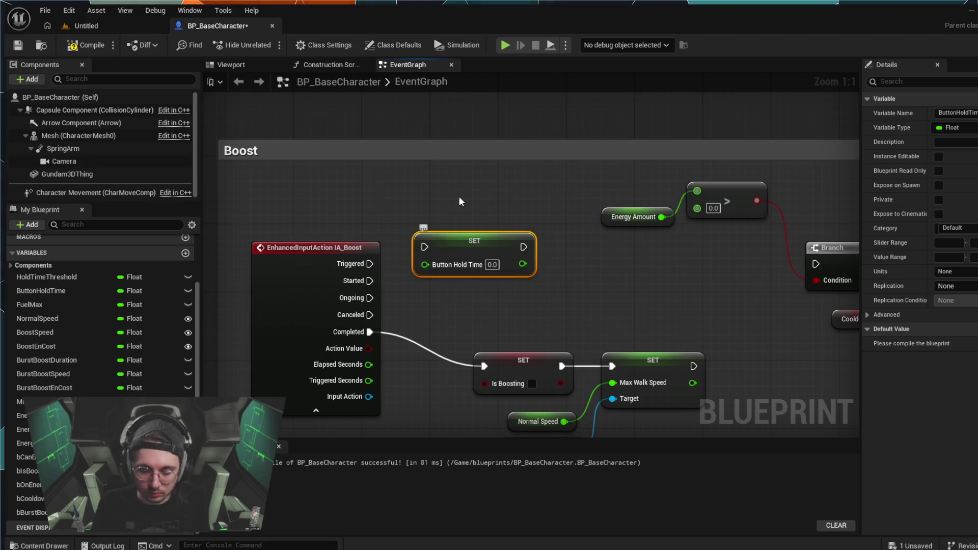
left_click_drag(441, 275, 425, 220)
mouse_move(370, 281)
left_mouse_down()
mouse_move(420, 261)
mouse_move(398, 253)
left_mouse_up()
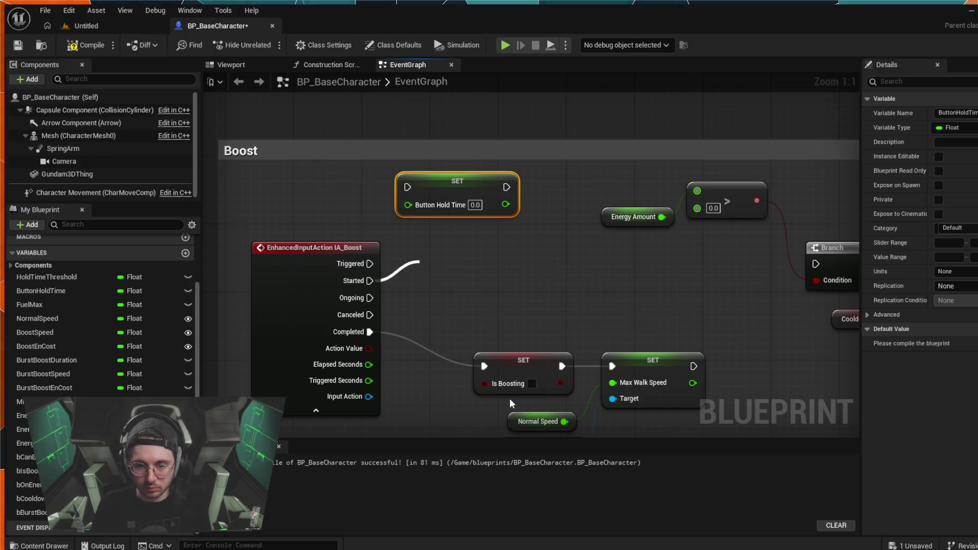
left_click(512, 371)
Step: Arrange SET Button Hold Time and Set Timer by Event, and add a Hold Time Threshold getter
left_click_drag(493, 263, 502, 238)
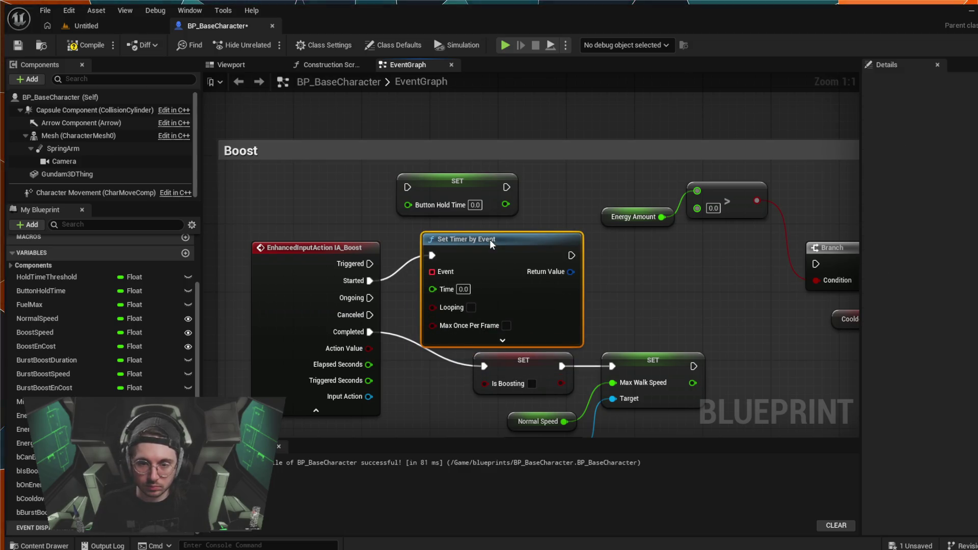
left_click_drag(413, 175, 309, 157)
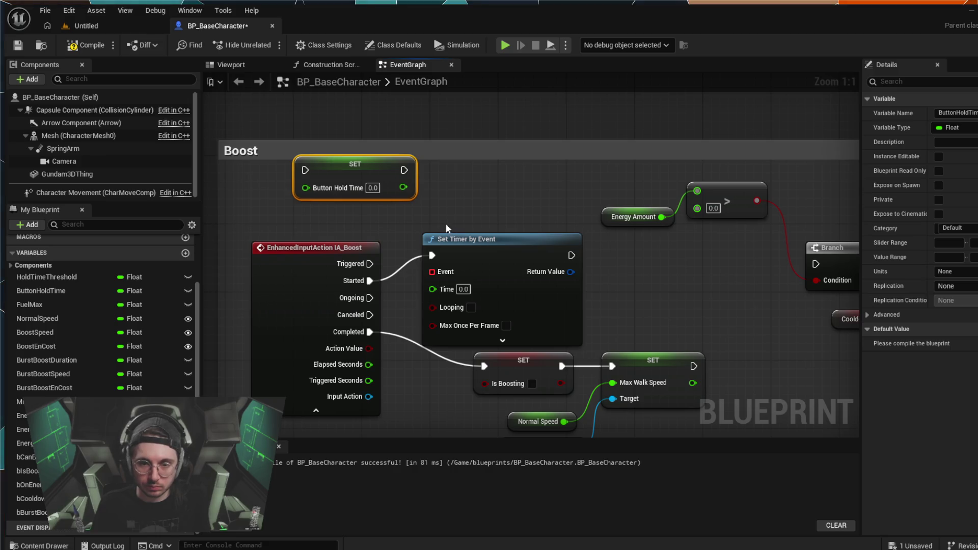
left_click_drag(460, 236, 443, 219)
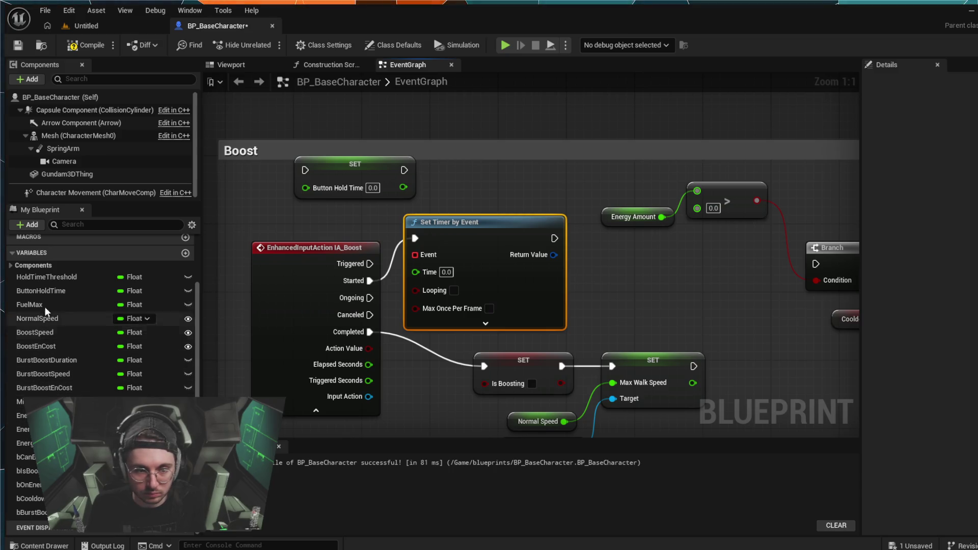
left_click(51, 277)
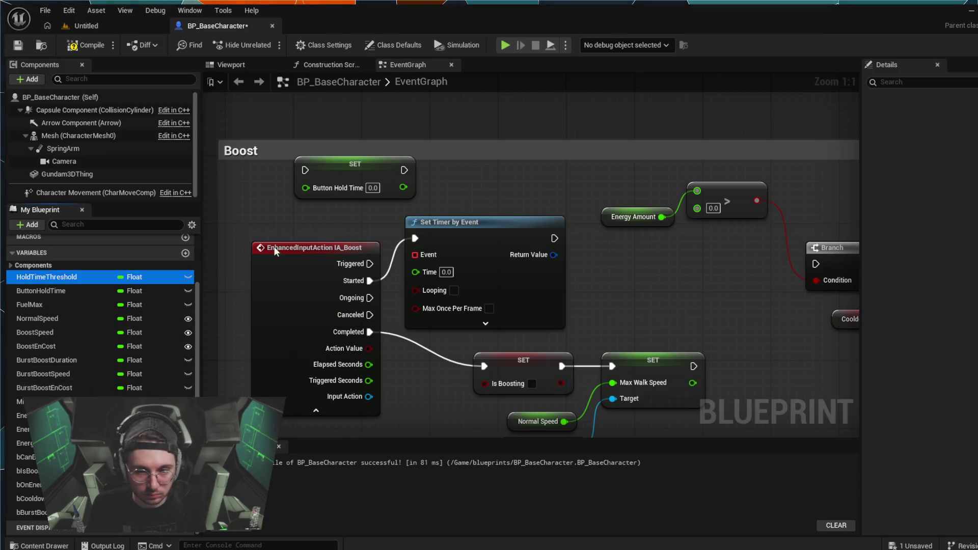
left_click_drag(521, 194, 521, 193)
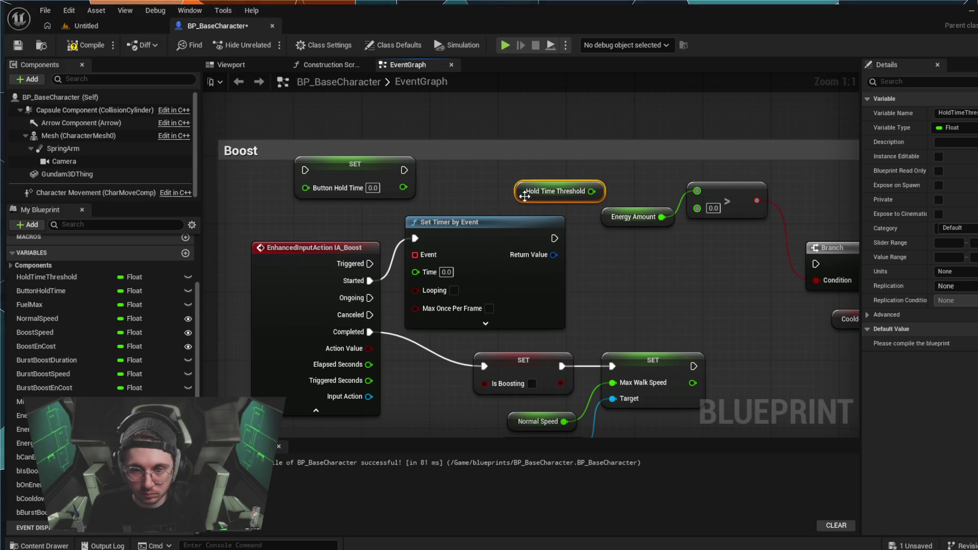